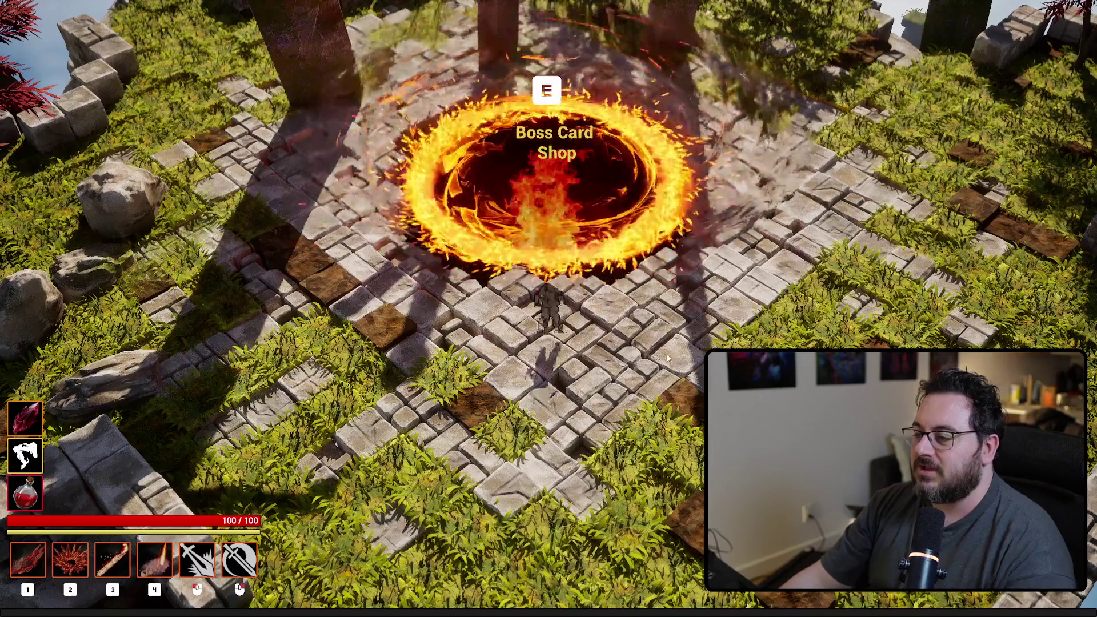
- Run from the Boss Card Shop into the portal and open the Collected Cards menu showing Greatsword
key("s")
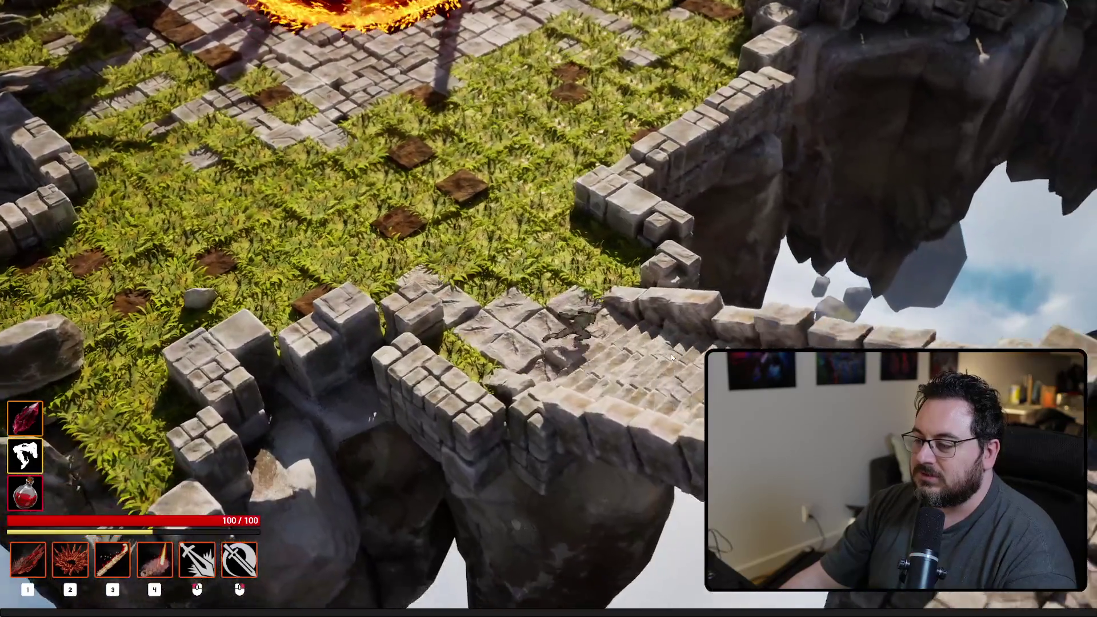
key("s")
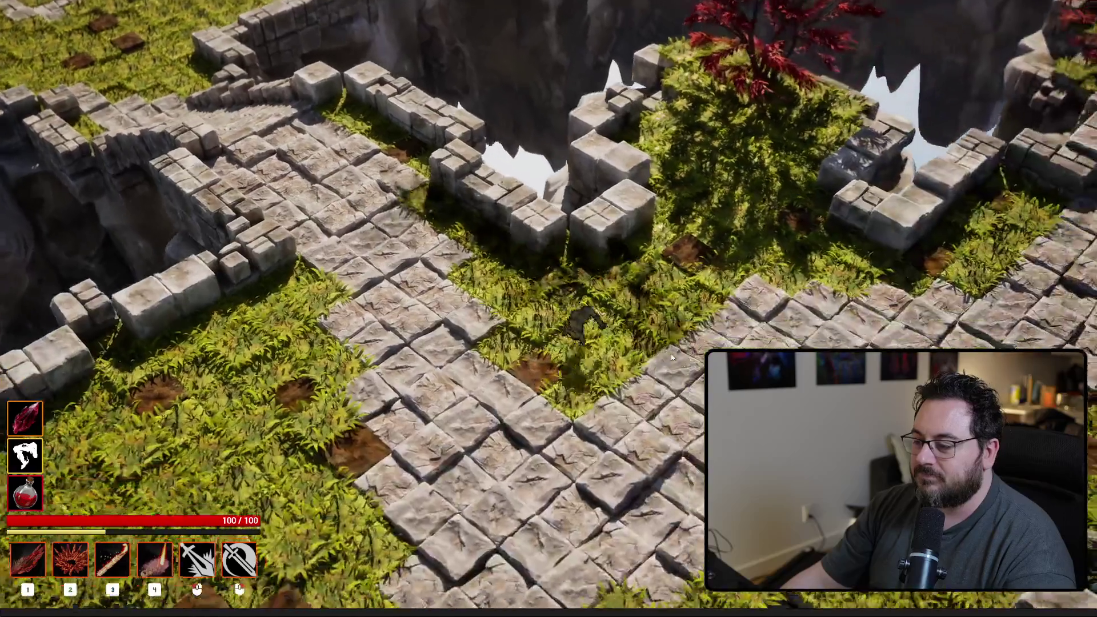
key("s")
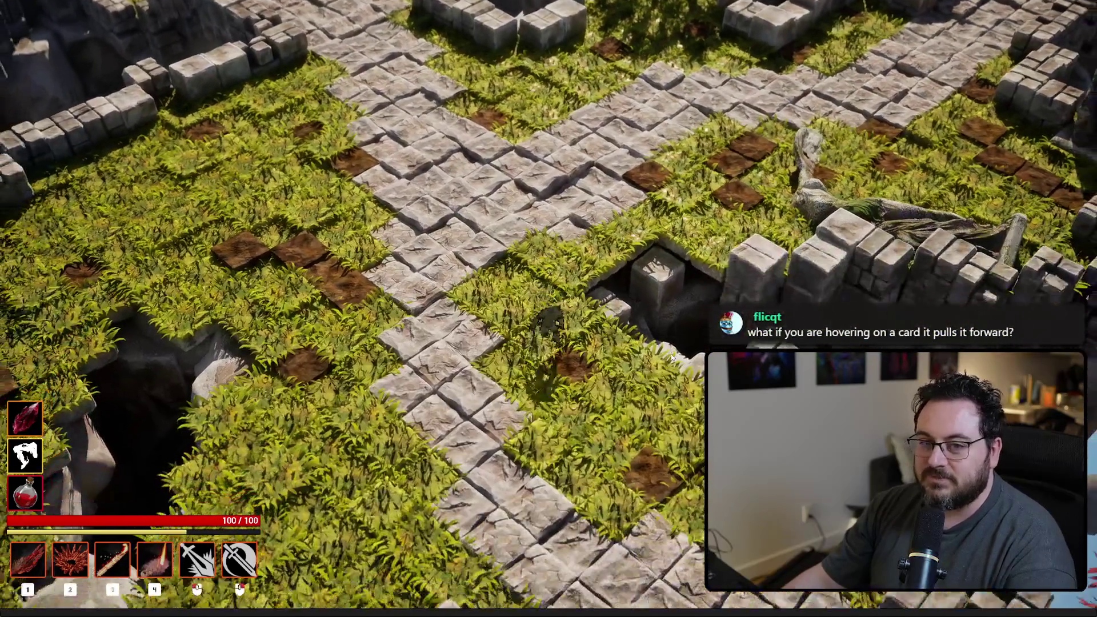
key("s")
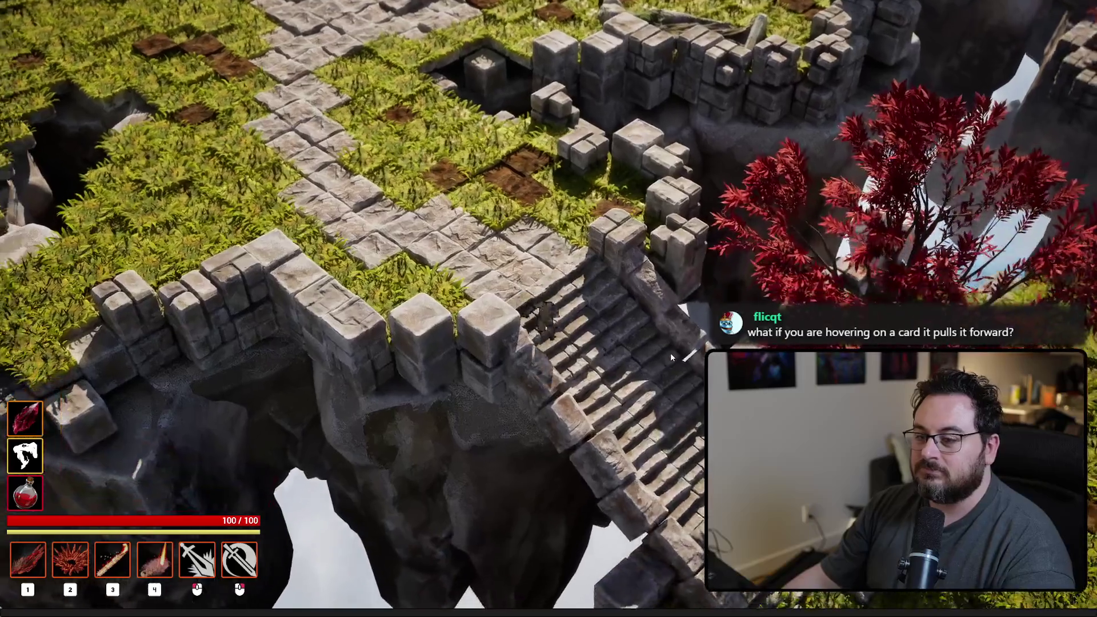
key("s")
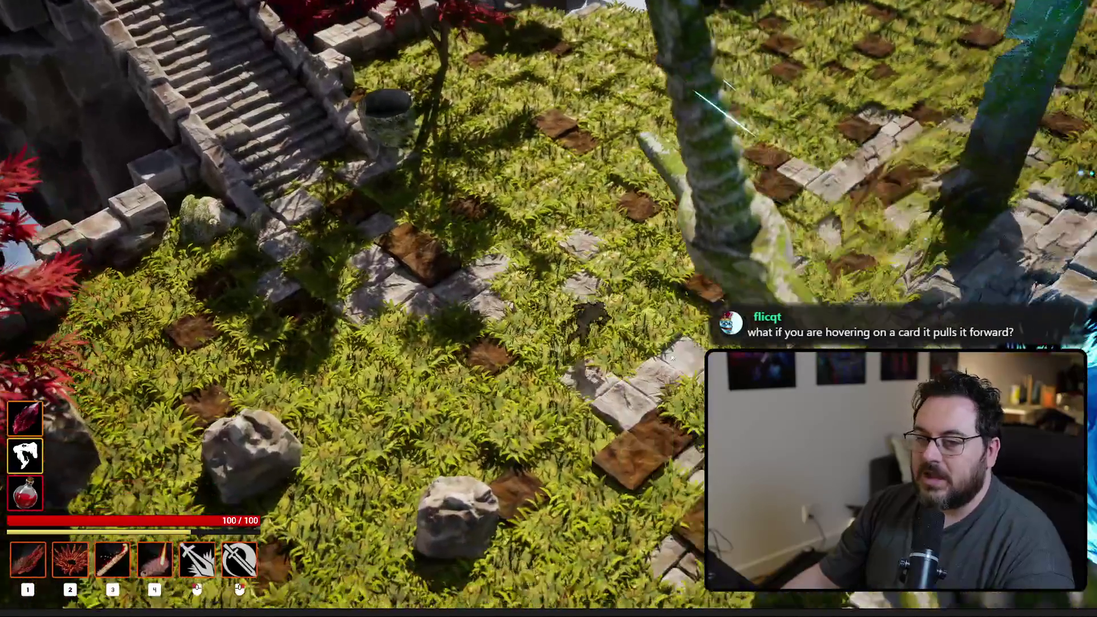
key("e")
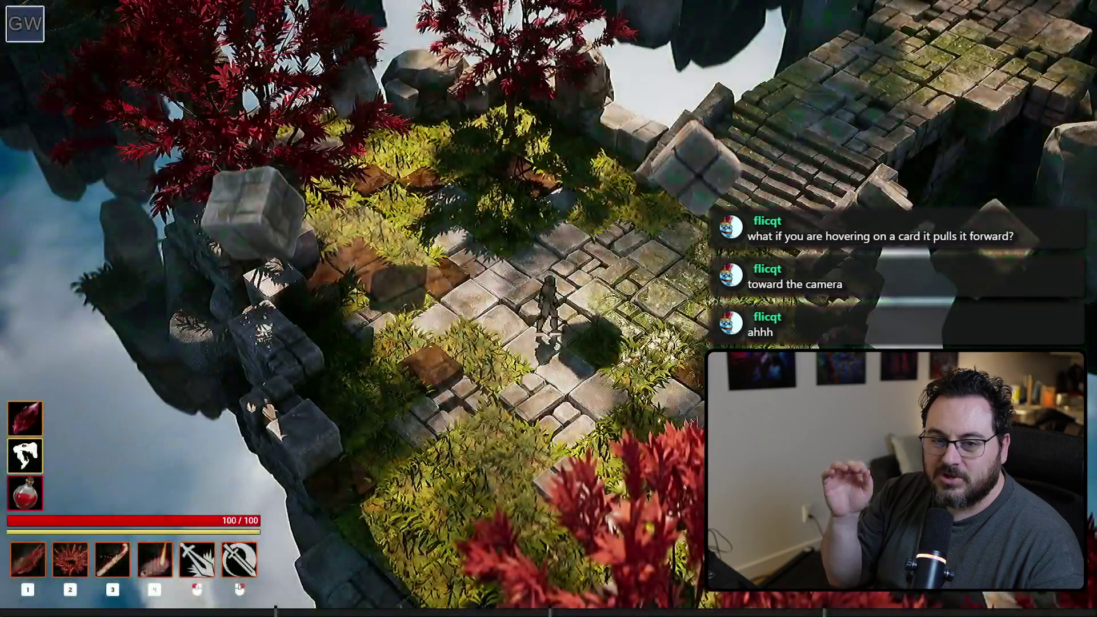
key("Tab")
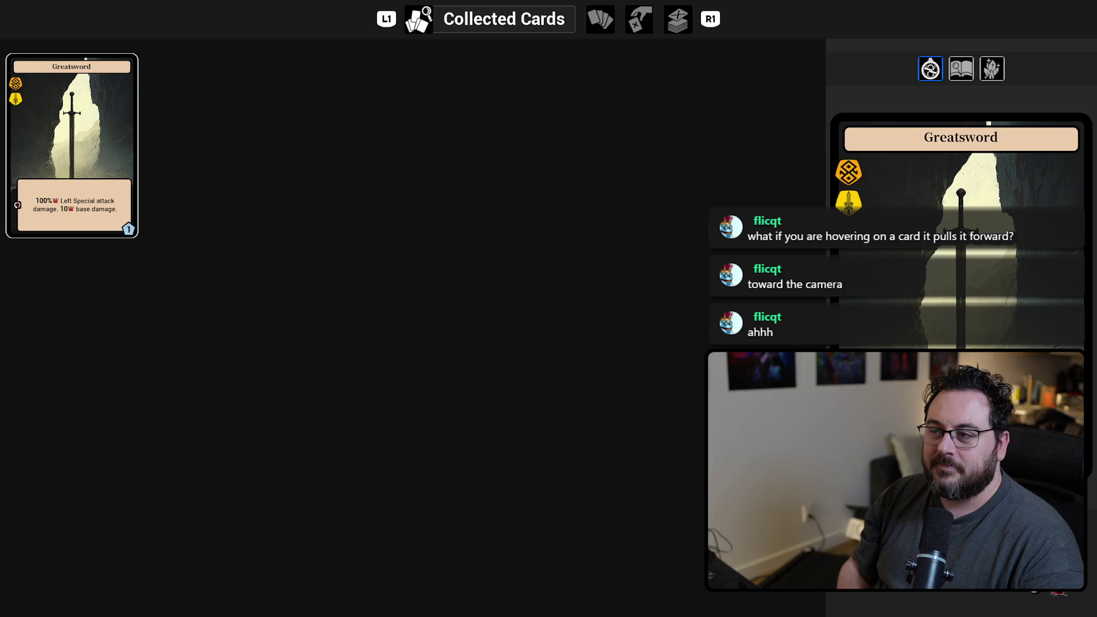
- Switch to the Cards In Deck page and preview the Armor and Critical Chance Up cards
key("e")
left_click(345, 145)
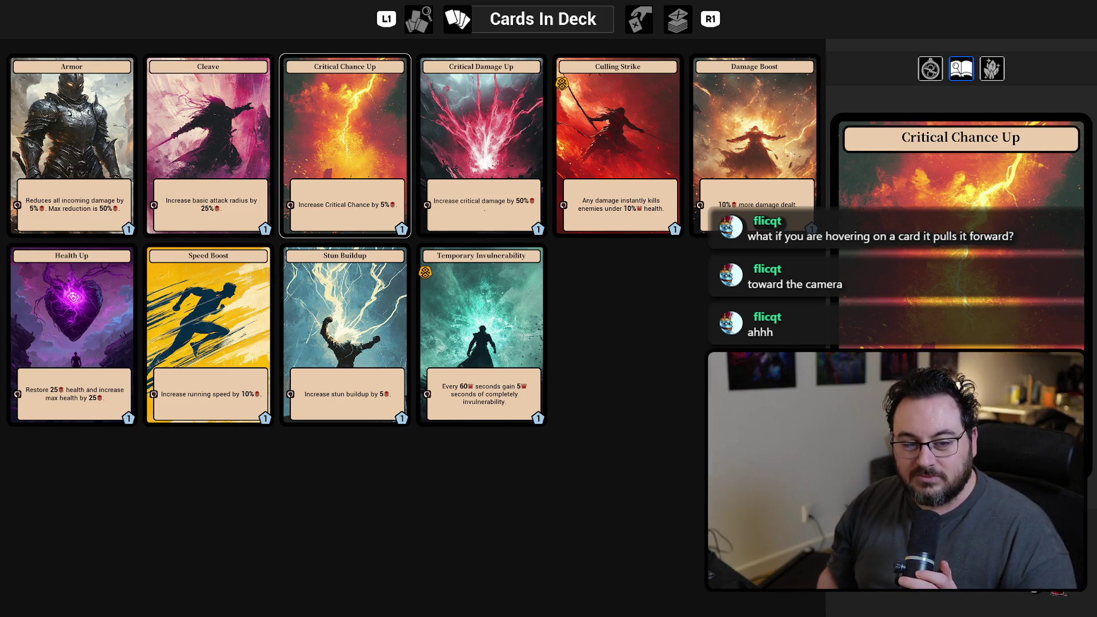
left_click(481, 143)
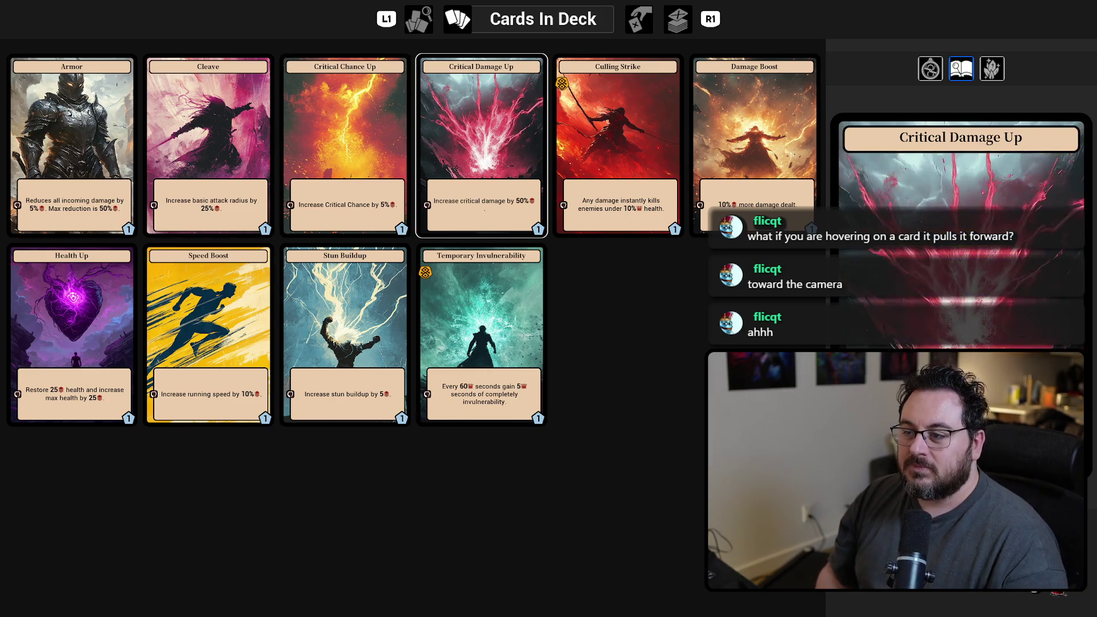
left_click(72, 143)
left_click(208, 143)
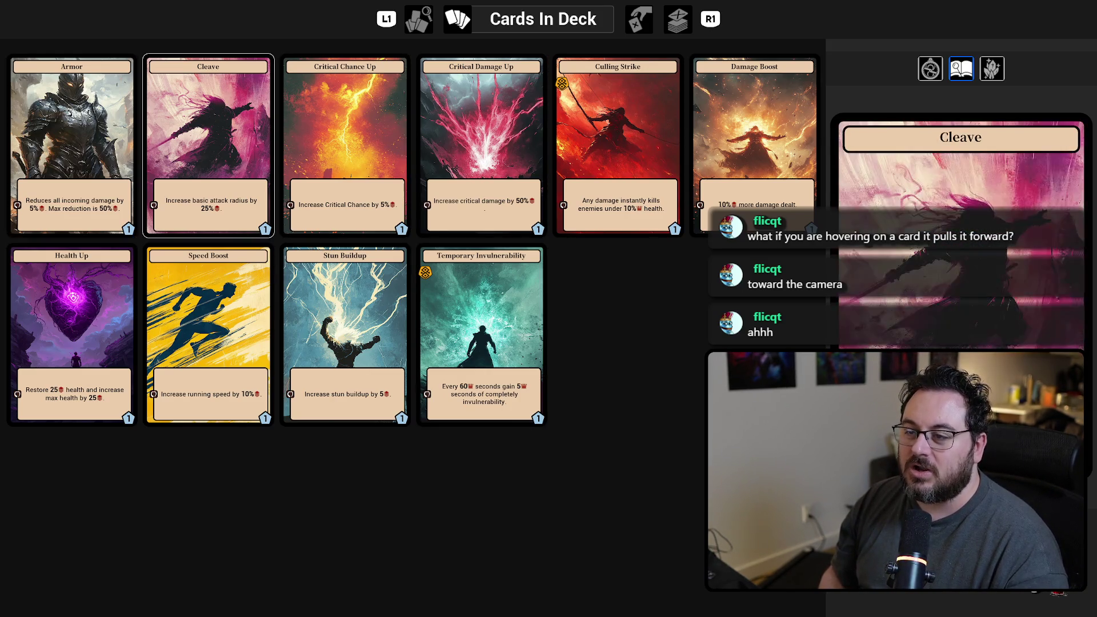
left_click(344, 143)
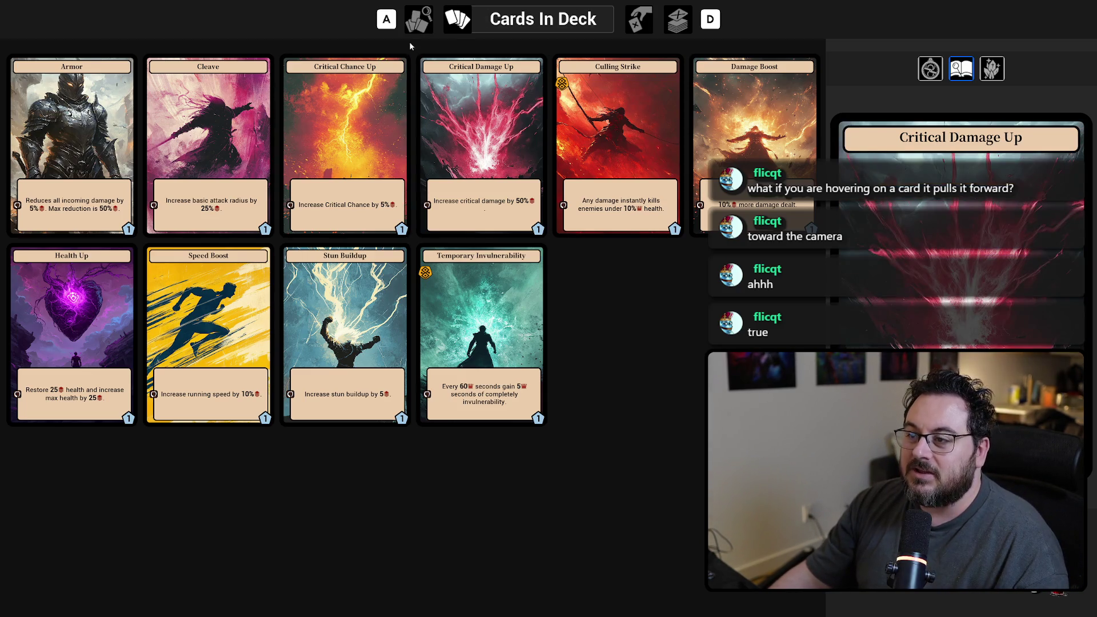
- Step the preview through Temporary Invulnerability, Armor, Critical Chance Up, Culling Strike and Cleave
key("Right")
key("Down")
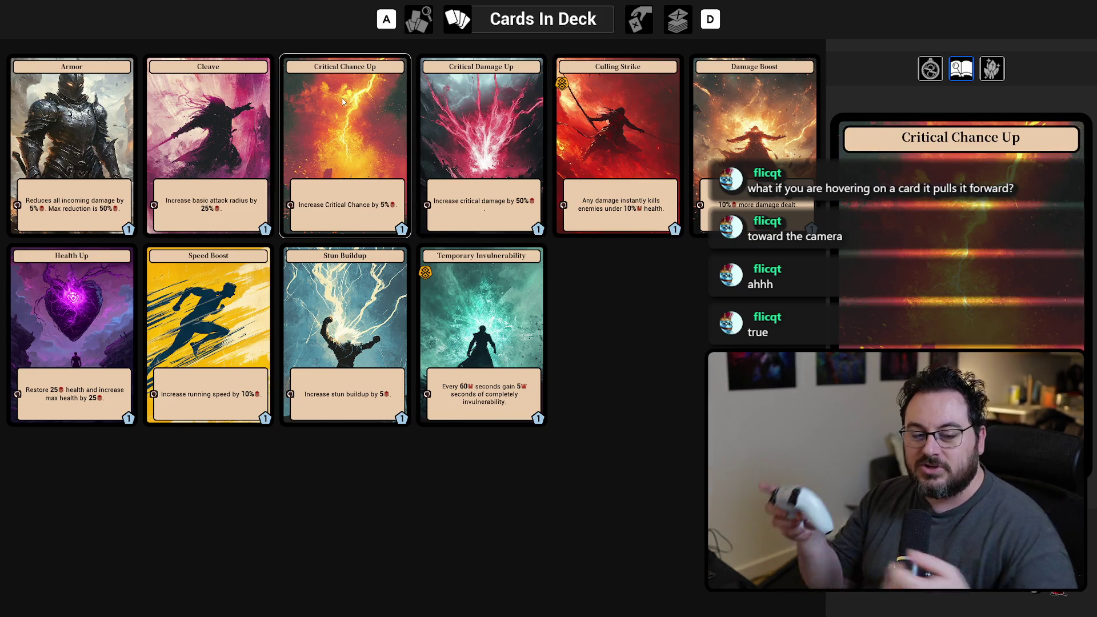
left_click(71, 143)
left_click(344, 143)
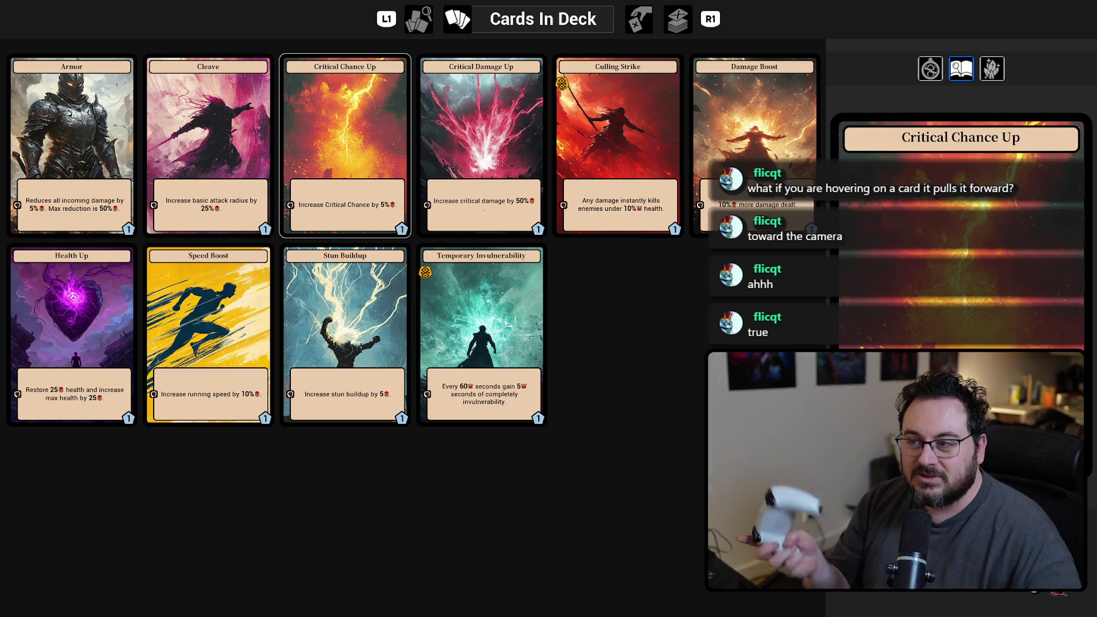
left_click(481, 142)
left_click(754, 143)
left_click(617, 143)
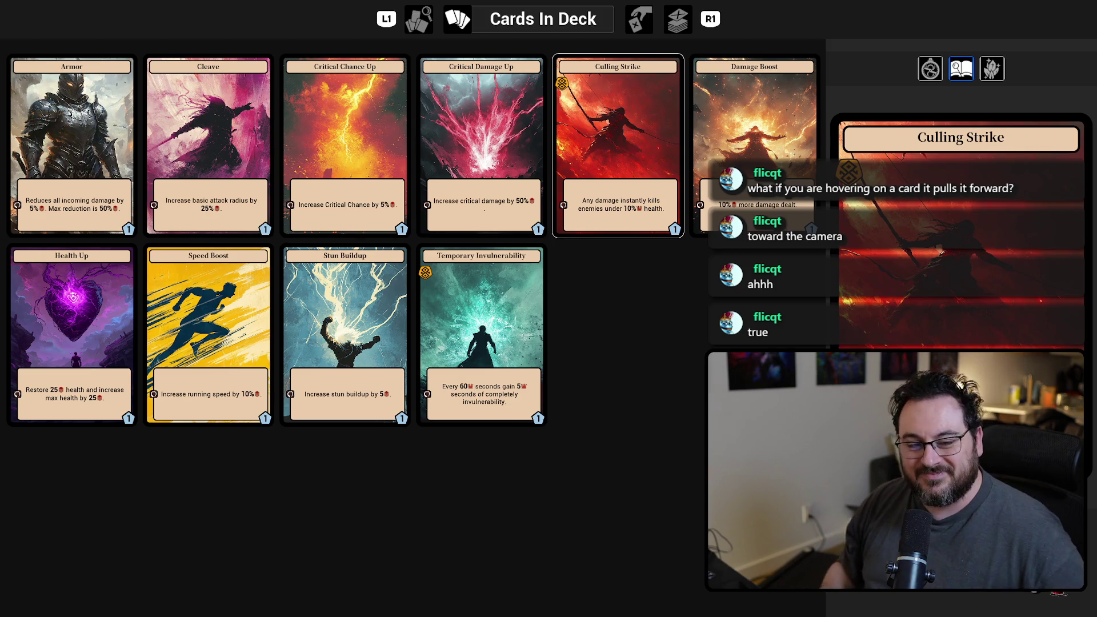
left_click(481, 143)
left_click(208, 142)
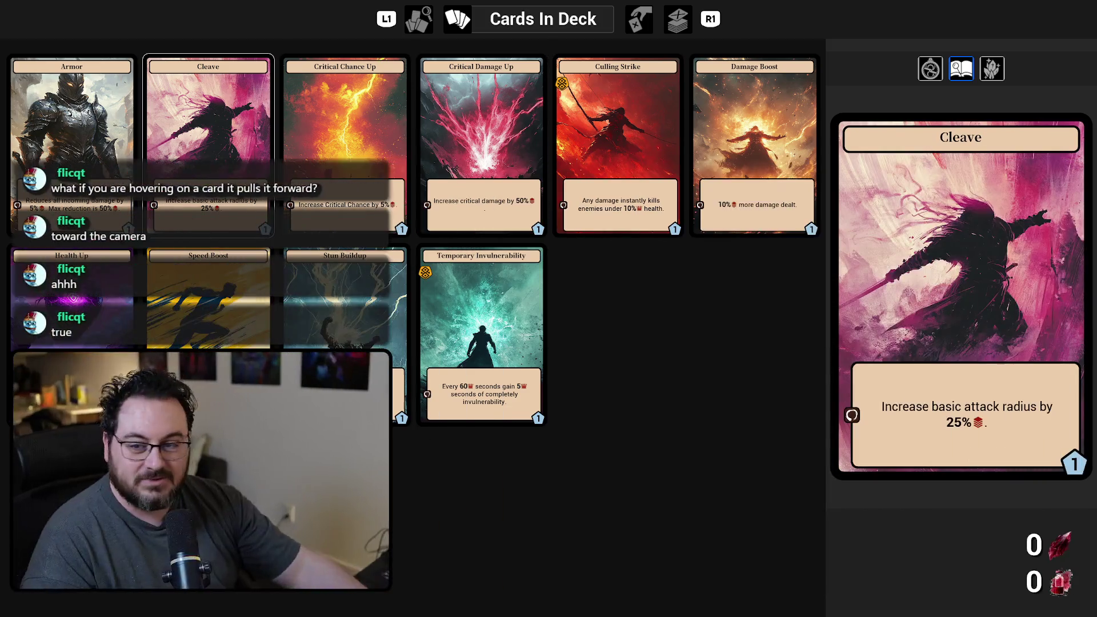
- Preview the Critical Chance Up and Temporary Invulnerability card details
key("Right")
left_click(754, 143)
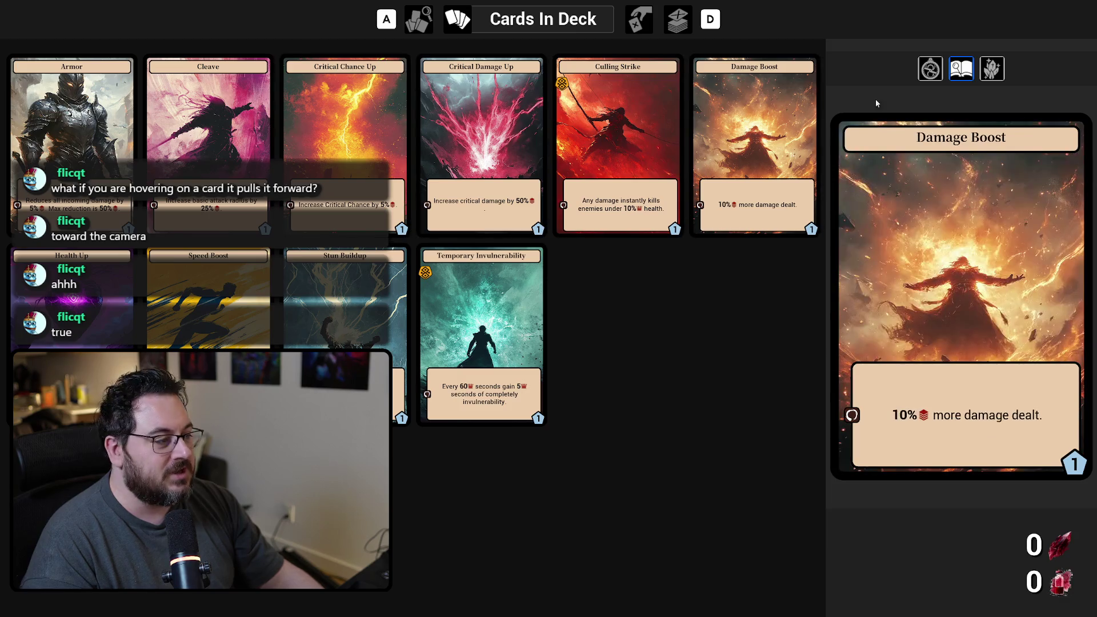
left_click(208, 297)
left_click(481, 320)
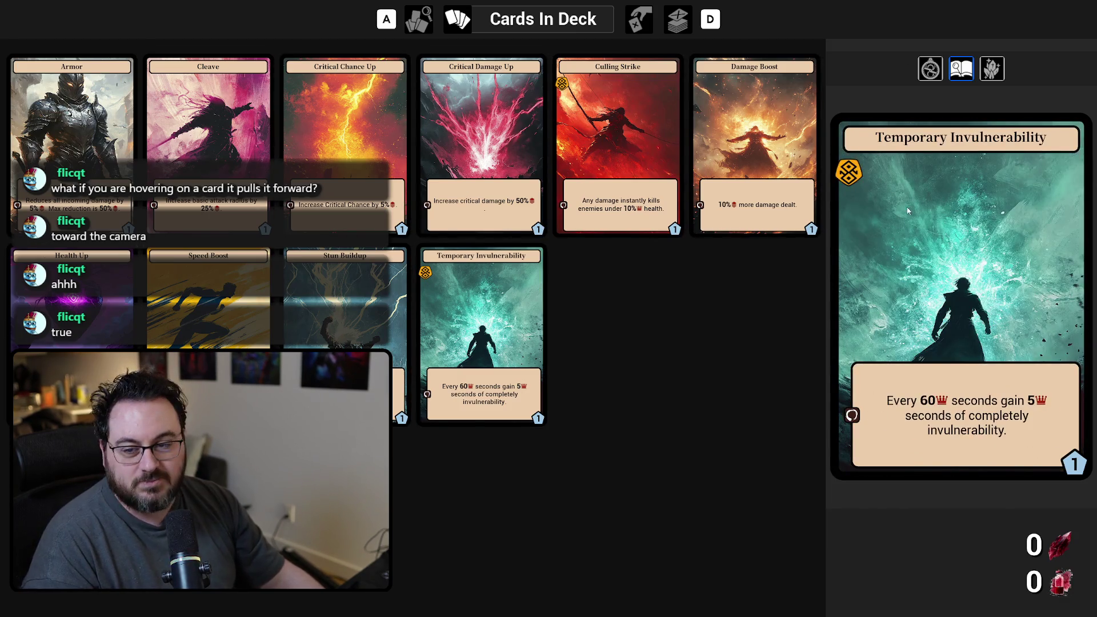
mouse_move(937, 269)
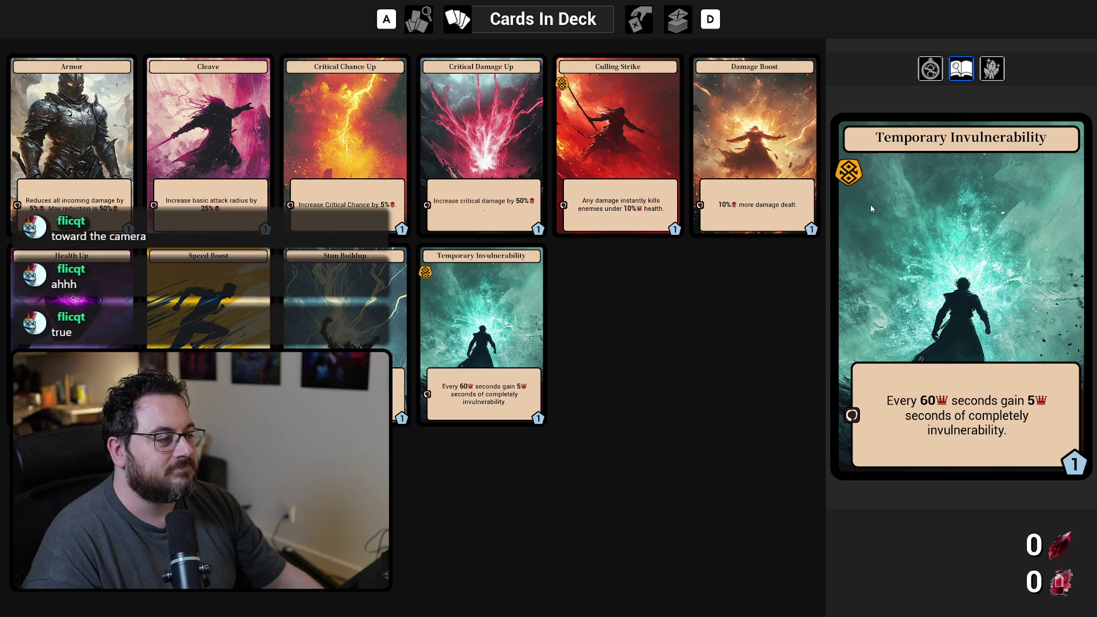
mouse_move(895, 166)
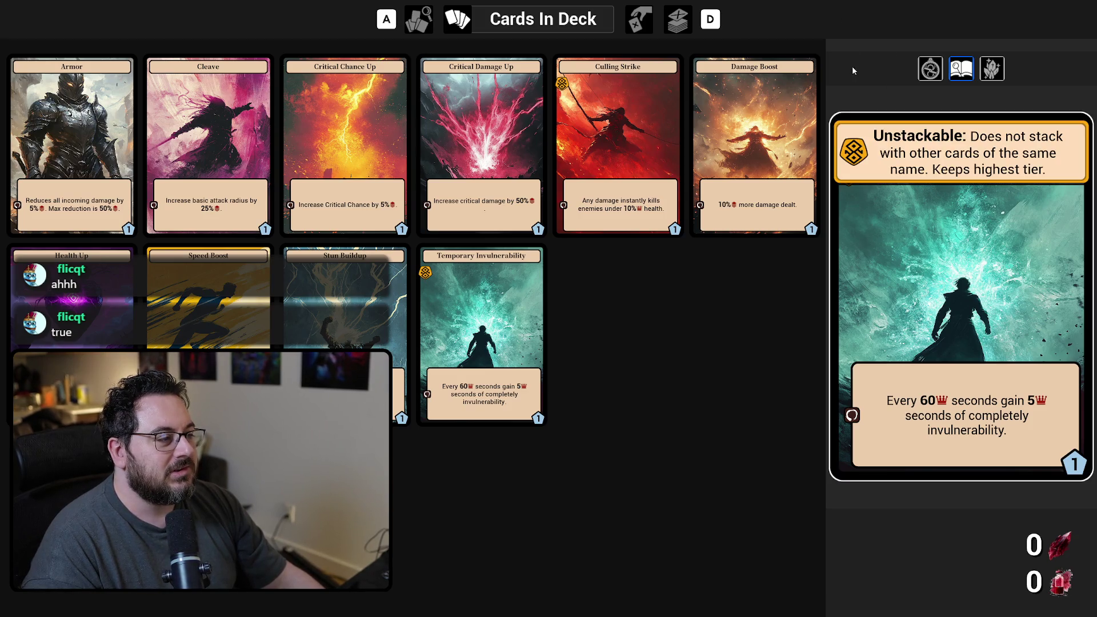
mouse_move(776, 234)
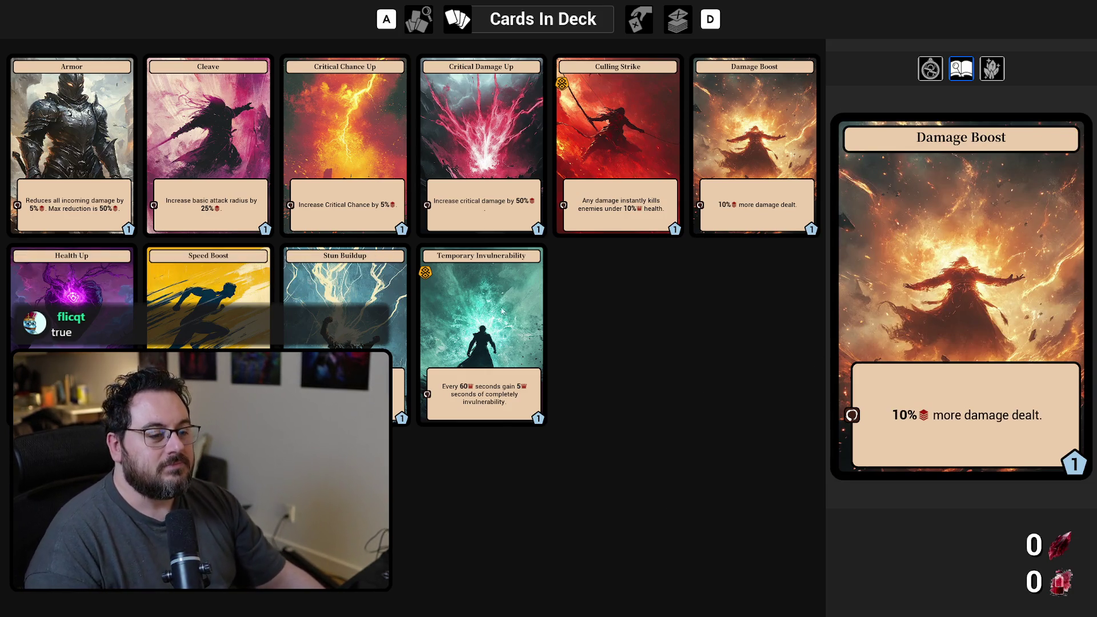
- Preview Culling Strike, Stun Buildup and Health Up, then start a Win+Shift+S screen capture
key("Left")
key("Down")
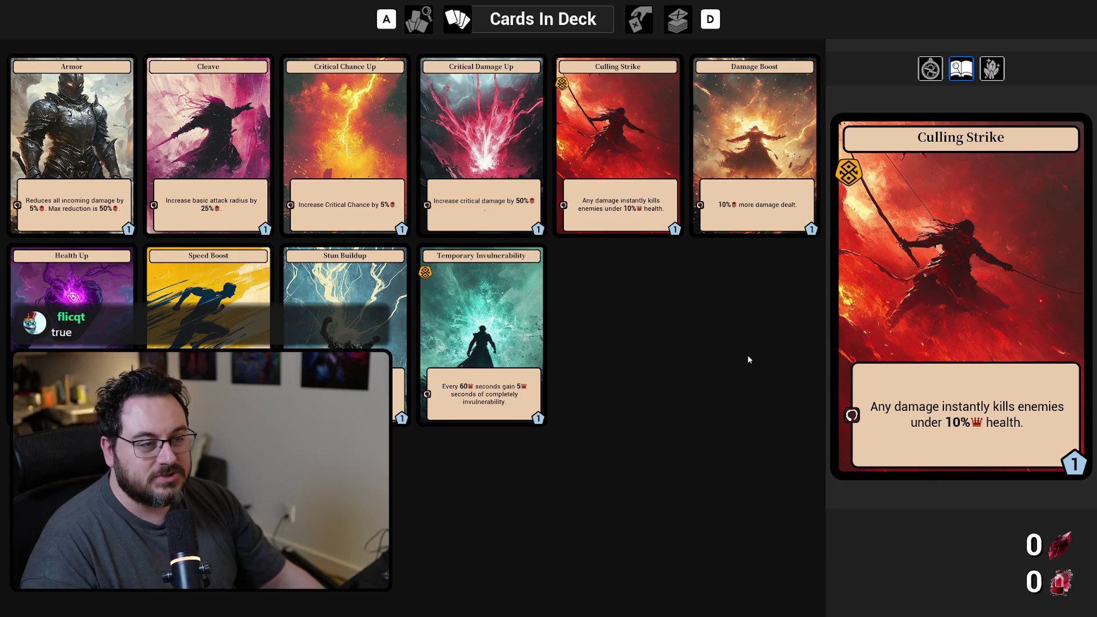
key("Down")
key("Right")
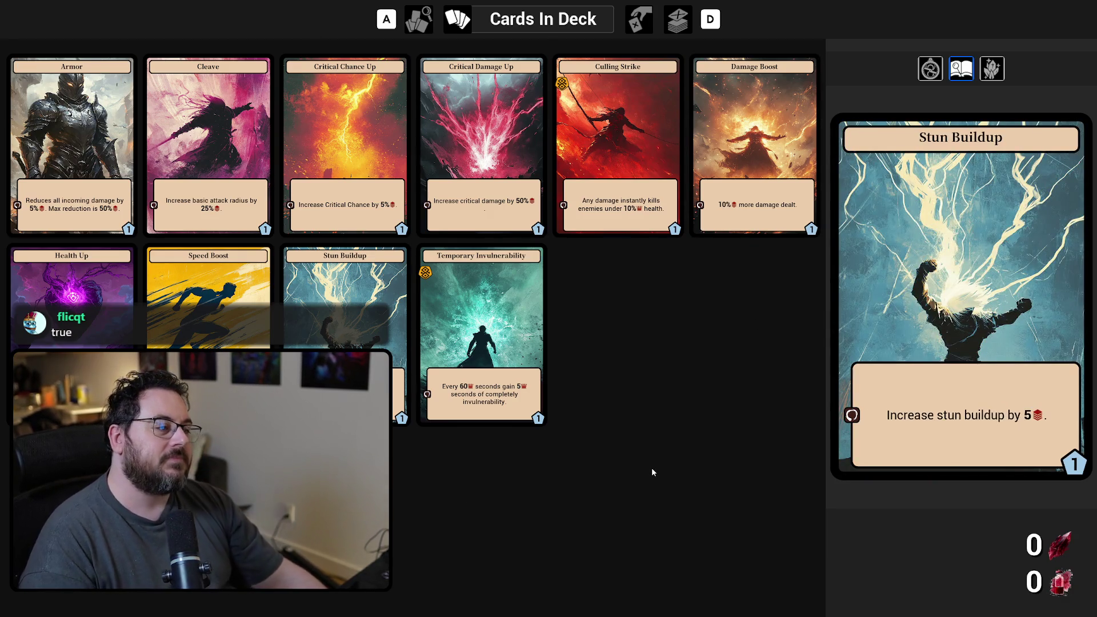
left_click(56, 291)
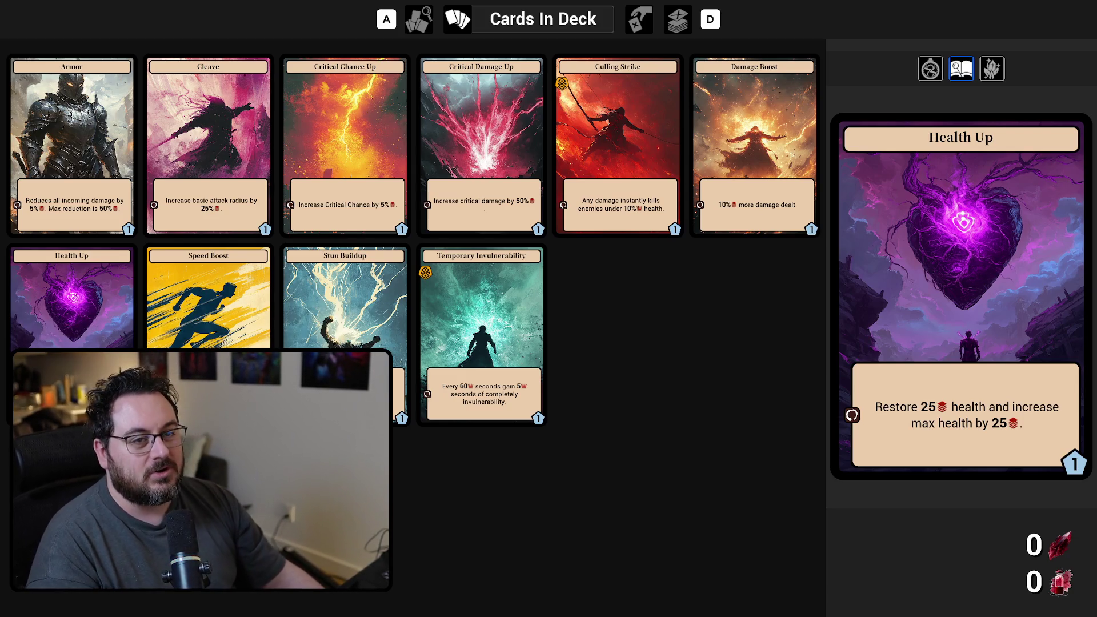
key("super+shift+s")
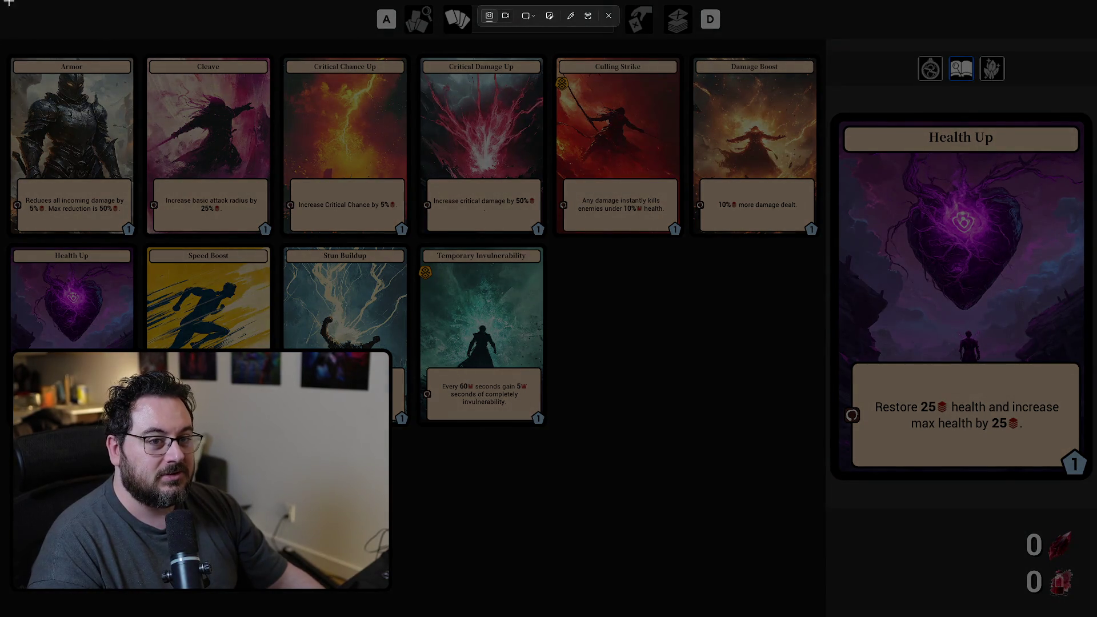
- Capture the full Cards In Deck screen, paste it into the card layout, and nudge it slightly up
key("Escape")
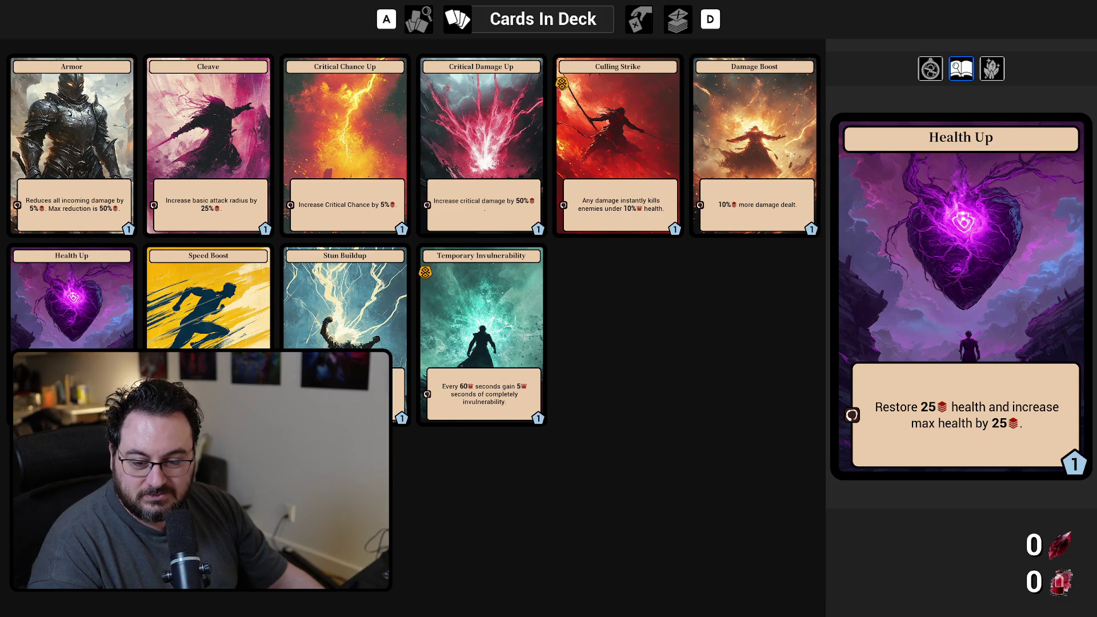
key("alt+Tab")
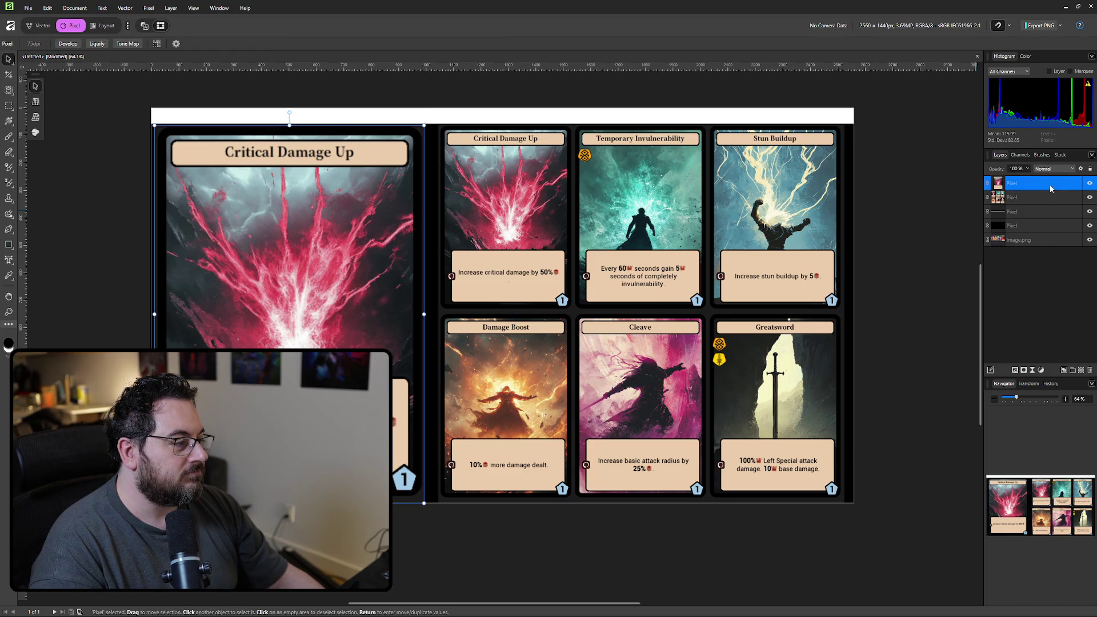
key("ctrl+v")
left_click_drag(599, 330, 606, 305)
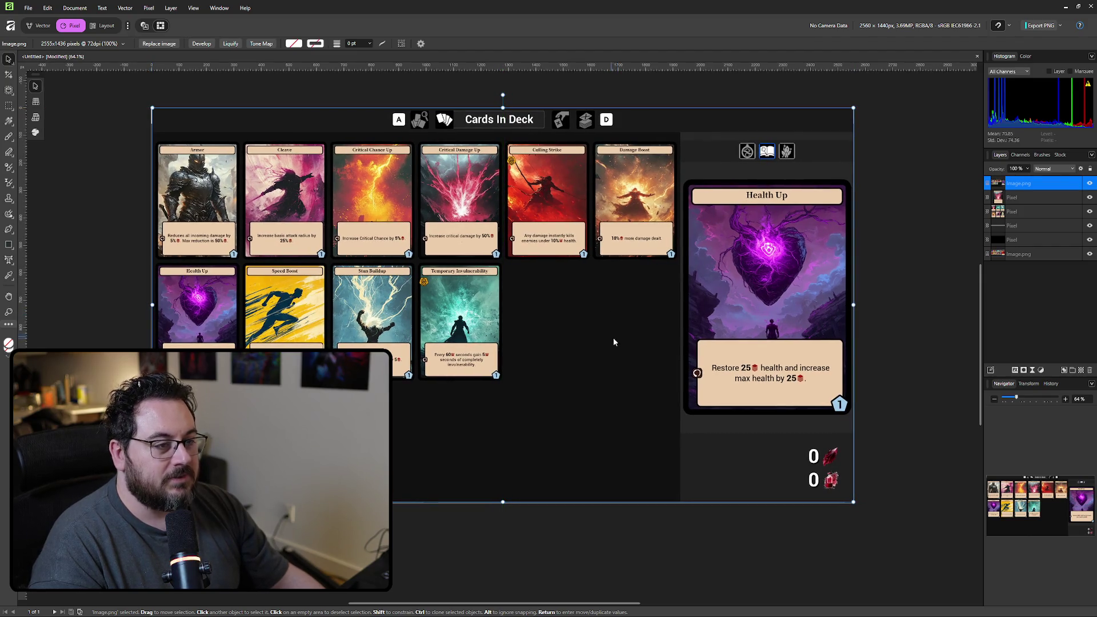
left_click(917, 255)
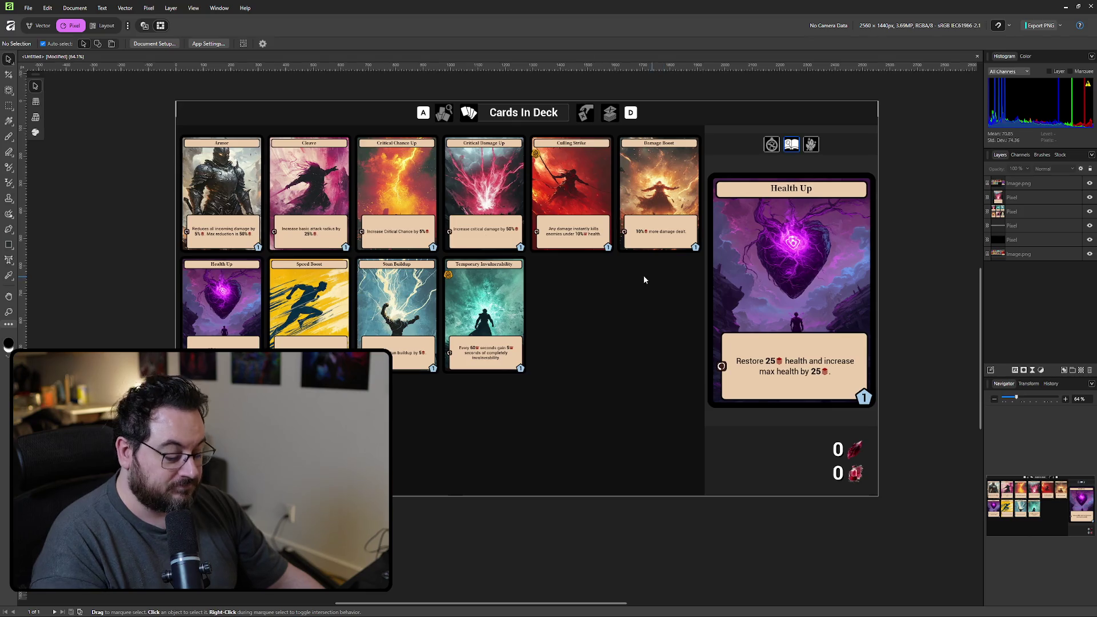
key("m")
scroll(548, 274, "down", 1)
- Copy the top six-card row to a new pixel layer and drag it below the second row
mouse_move(748, 119)
left_mouse_down()
mouse_move(748, 161)
mouse_move(657, 217)
mouse_move(229, 236)
left_mouse_up()
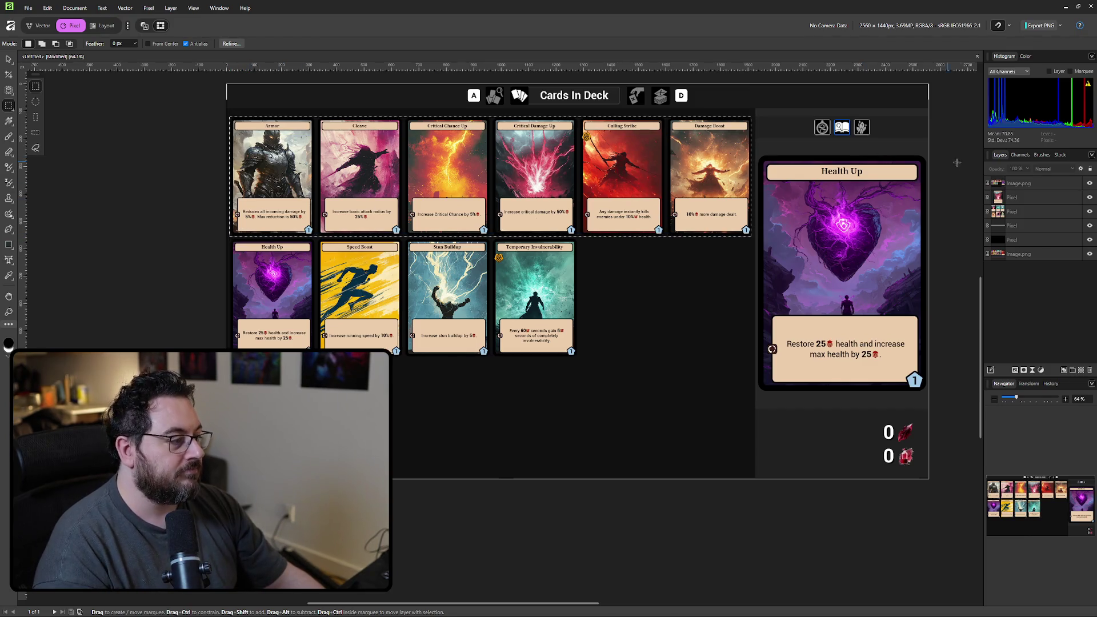
left_click(1028, 183)
key("ctrl+j")
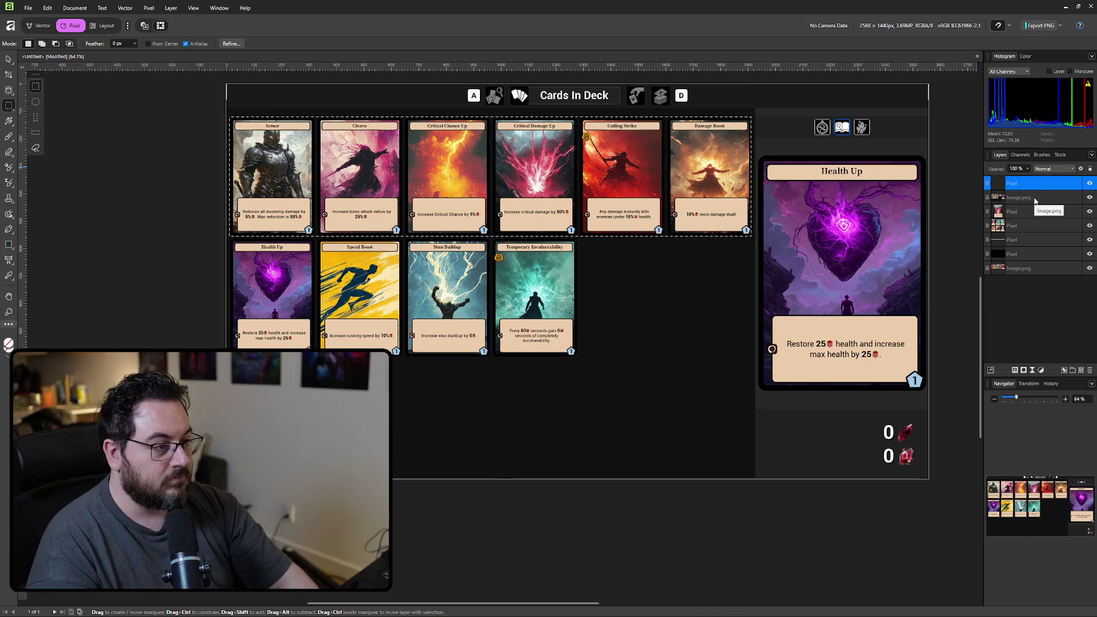
key("v")
mouse_move(542, 184)
left_mouse_down()
mouse_move(543, 301)
mouse_move(565, 428)
mouse_move(544, 422)
left_mouse_up()
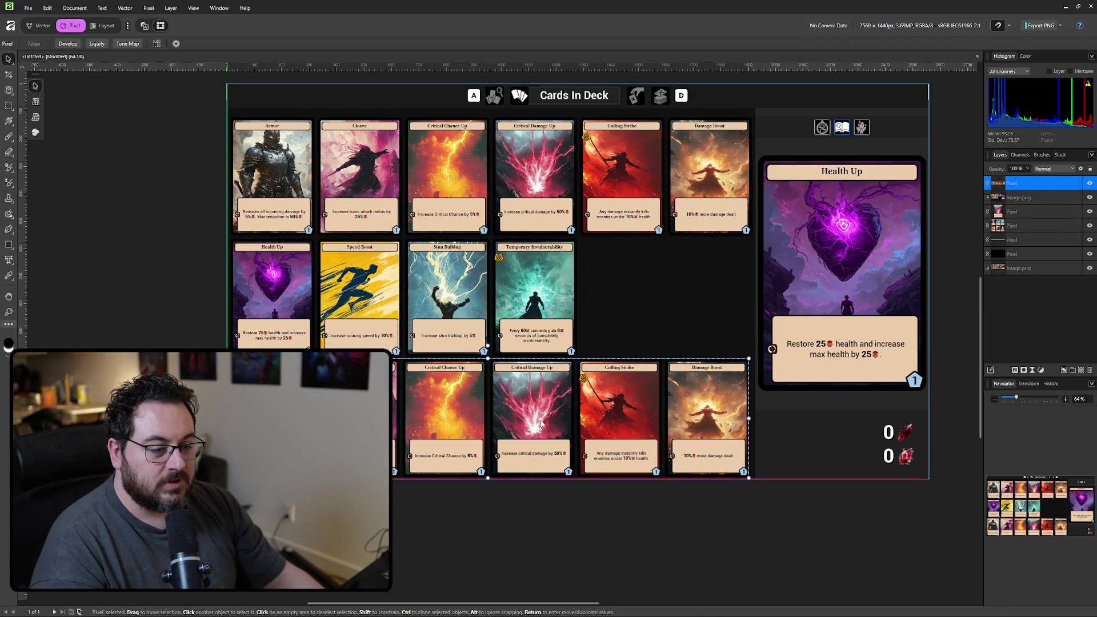
left_click(746, 565)
scroll(714, 554, "down", 1)
scroll(683, 548, "down", 1)
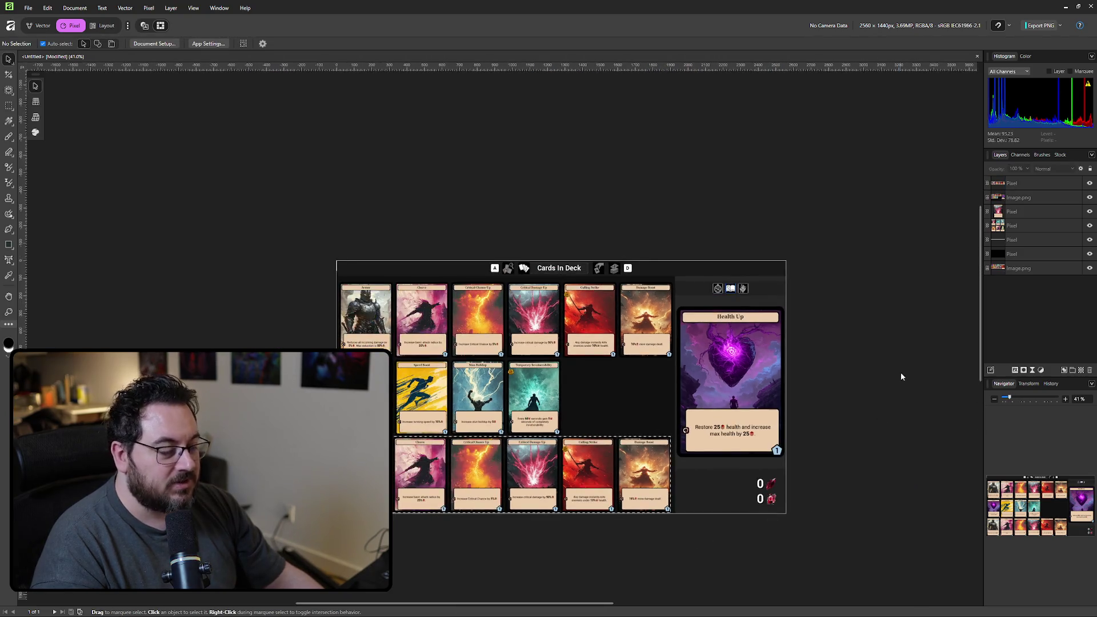
scroll(831, 260, "down", 2)
scroll(839, 259, "down", 1)
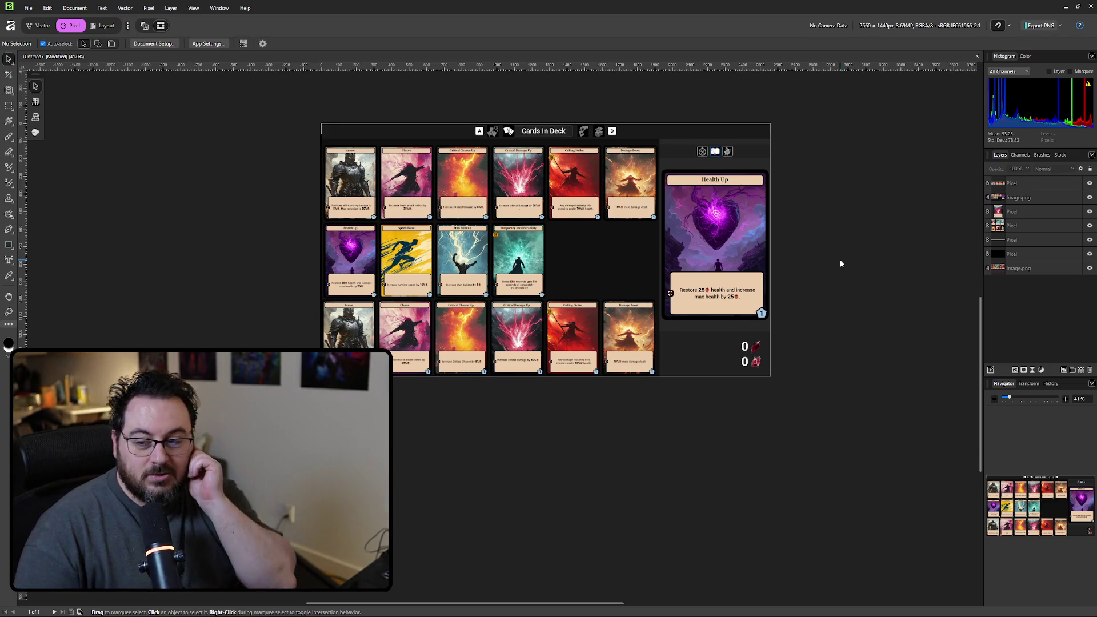
scroll(597, 472, "left", 4)
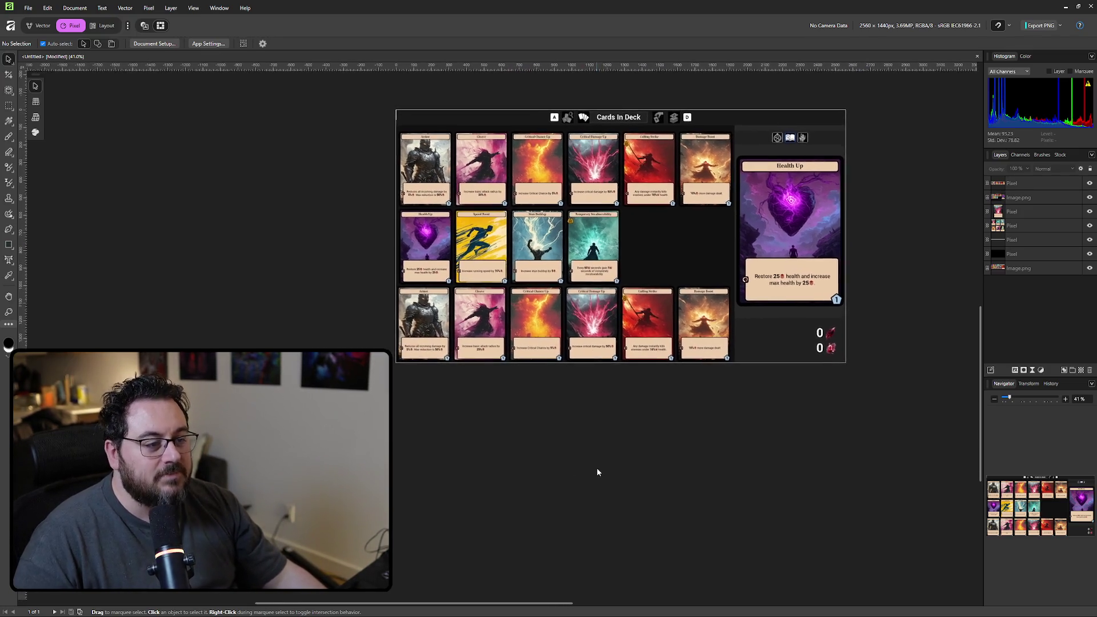
scroll(526, 442, "up", 1)
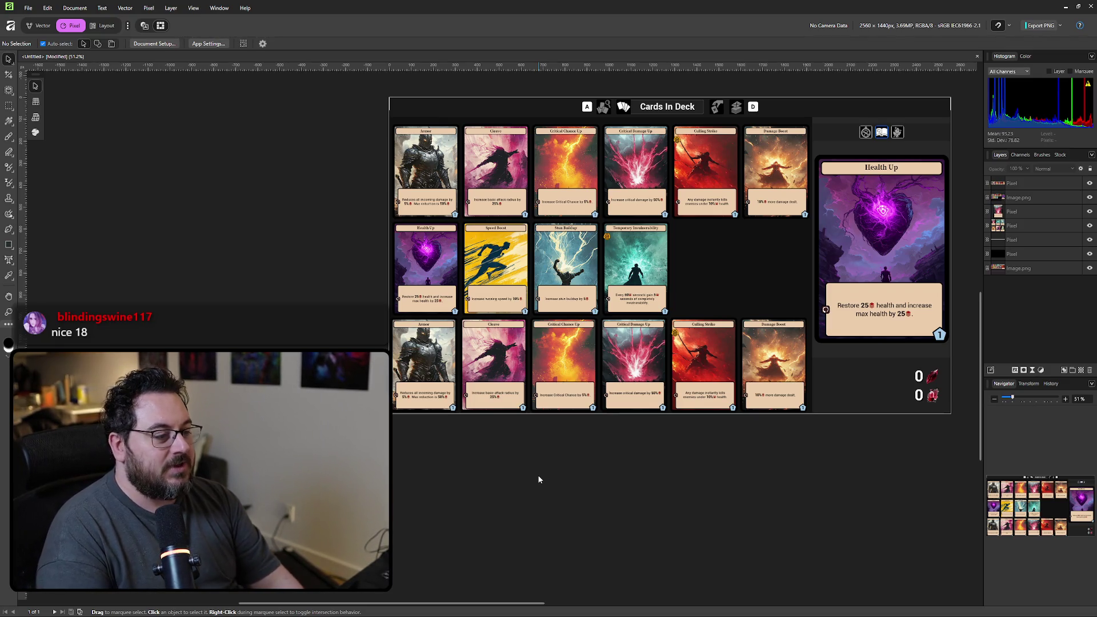
- Compute 100 ÷ 18 in Calculator, copy the result, and clear the display
left_click_drag(392, 272, 610, 243)
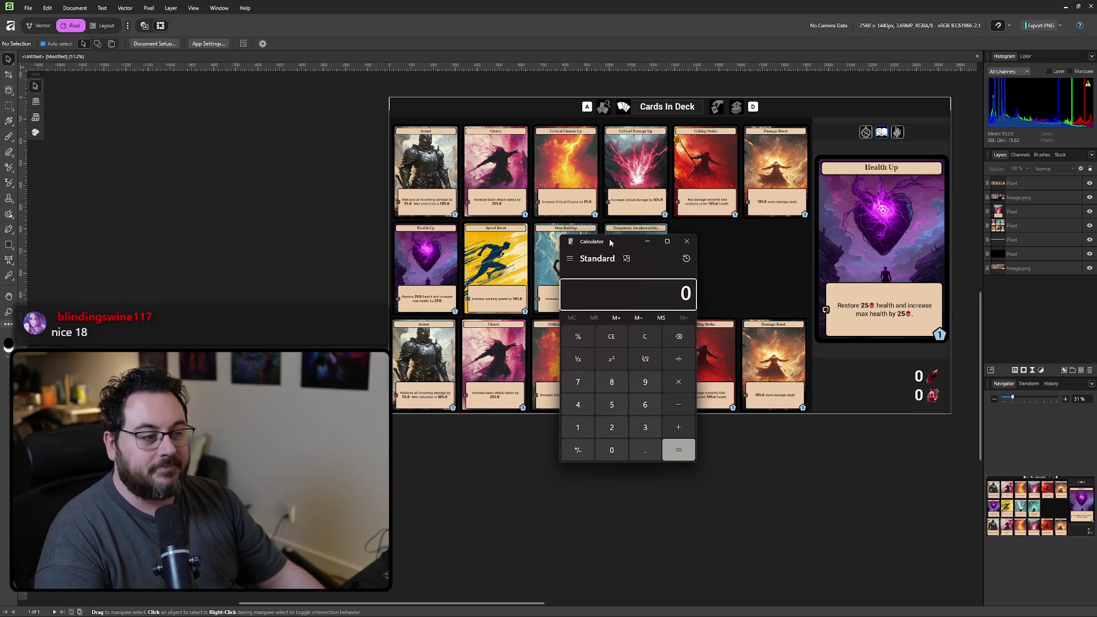
type("100/18")
key("Return")
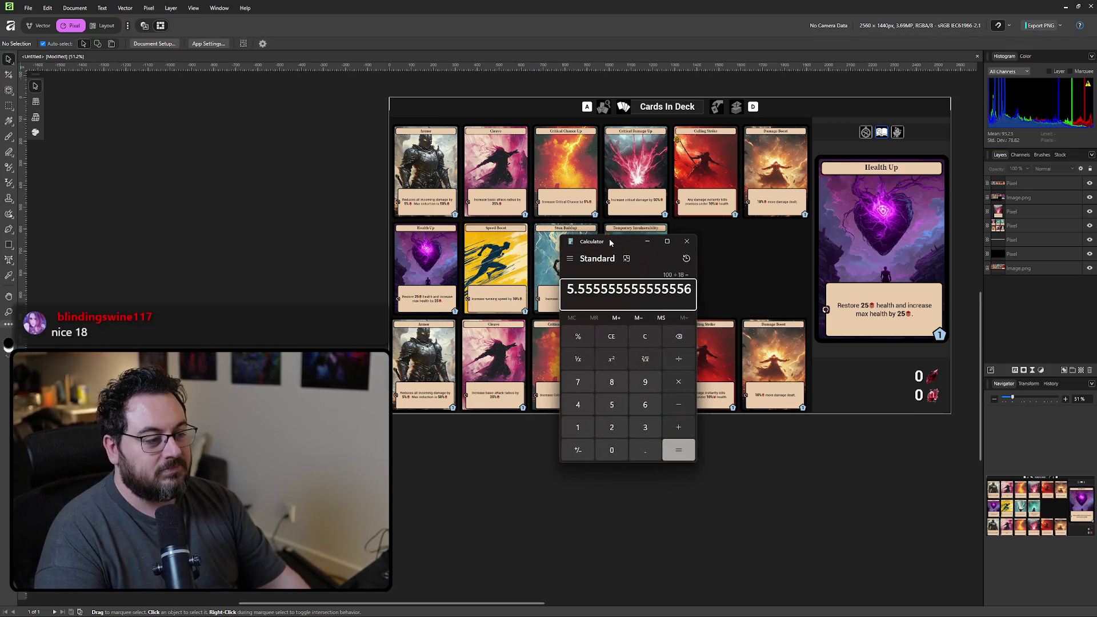
key("ctrl+c")
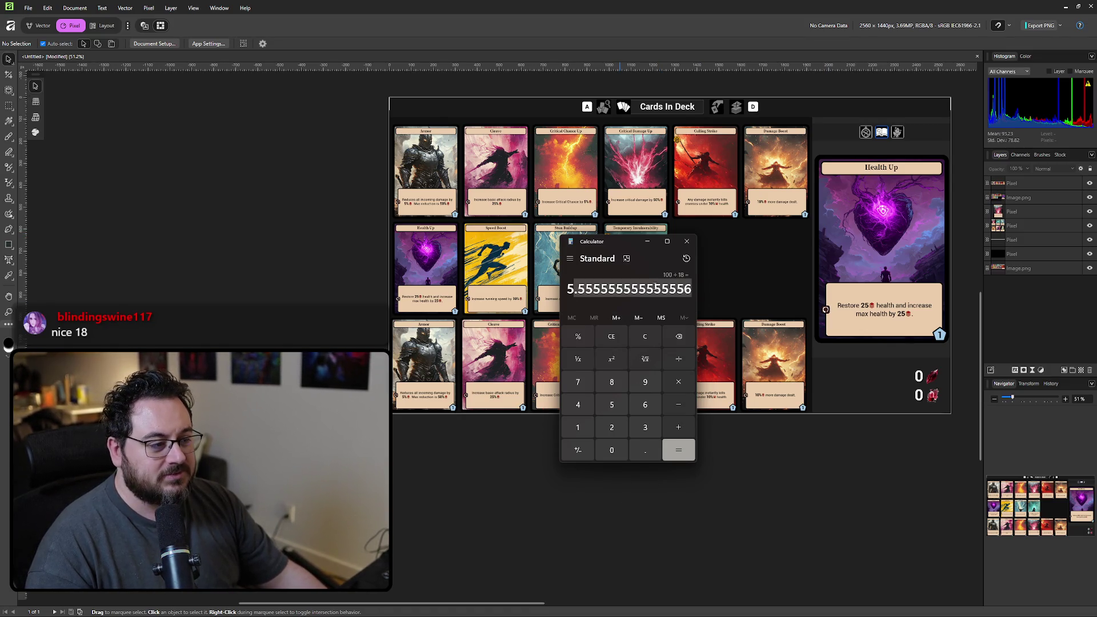
key("Escape")
type("18")
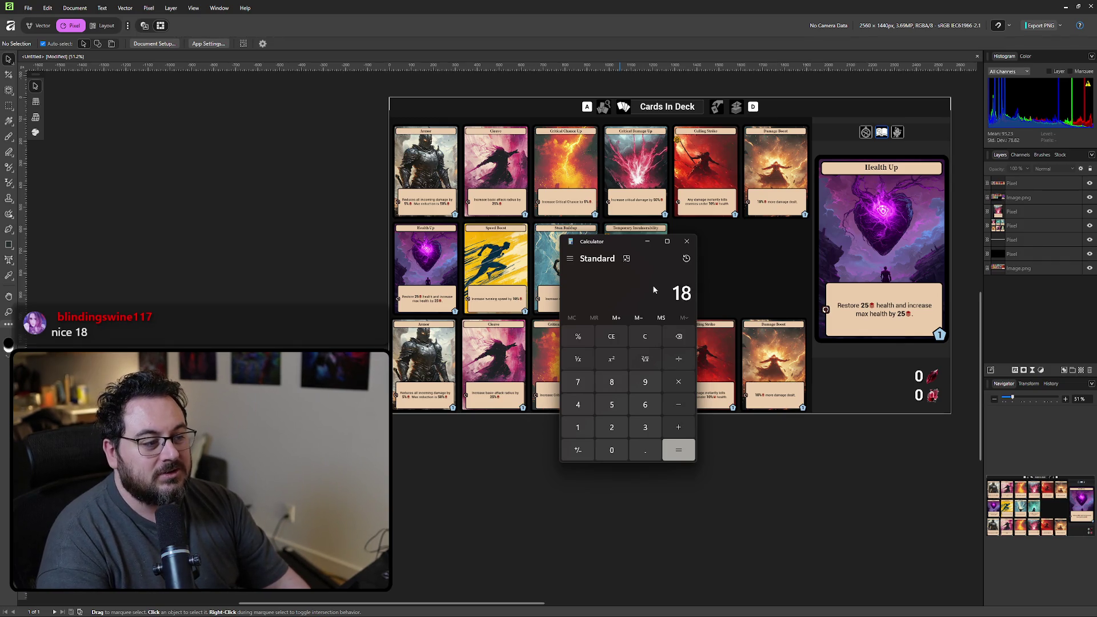
- Compute 18 × 5 = 90, clear again, and move the calculator to the left
type("5")
key("Return")
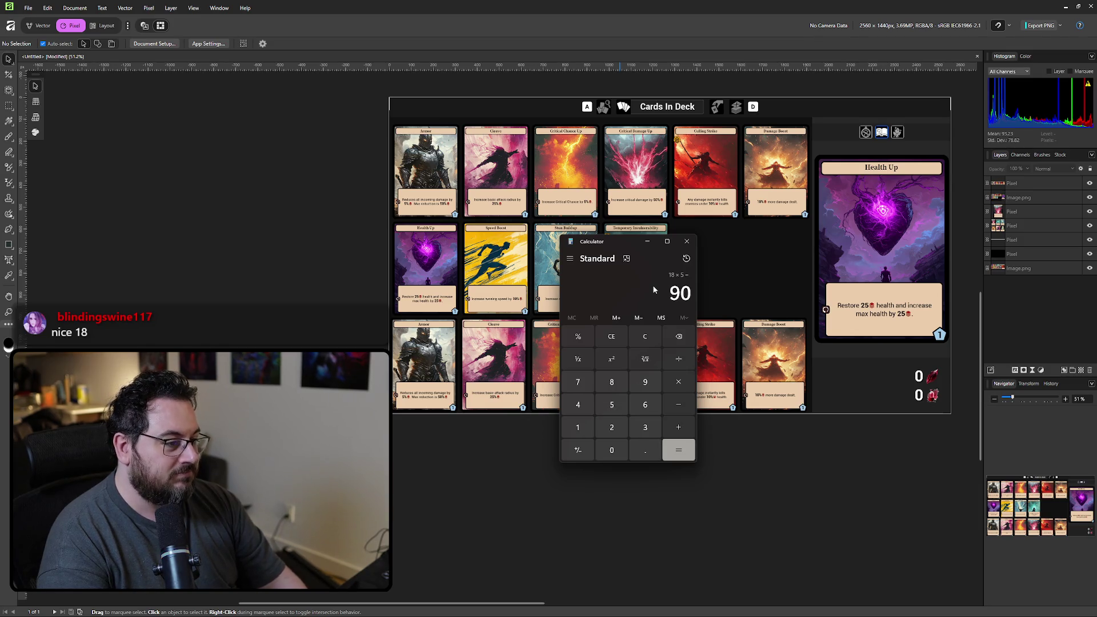
key("Escape")
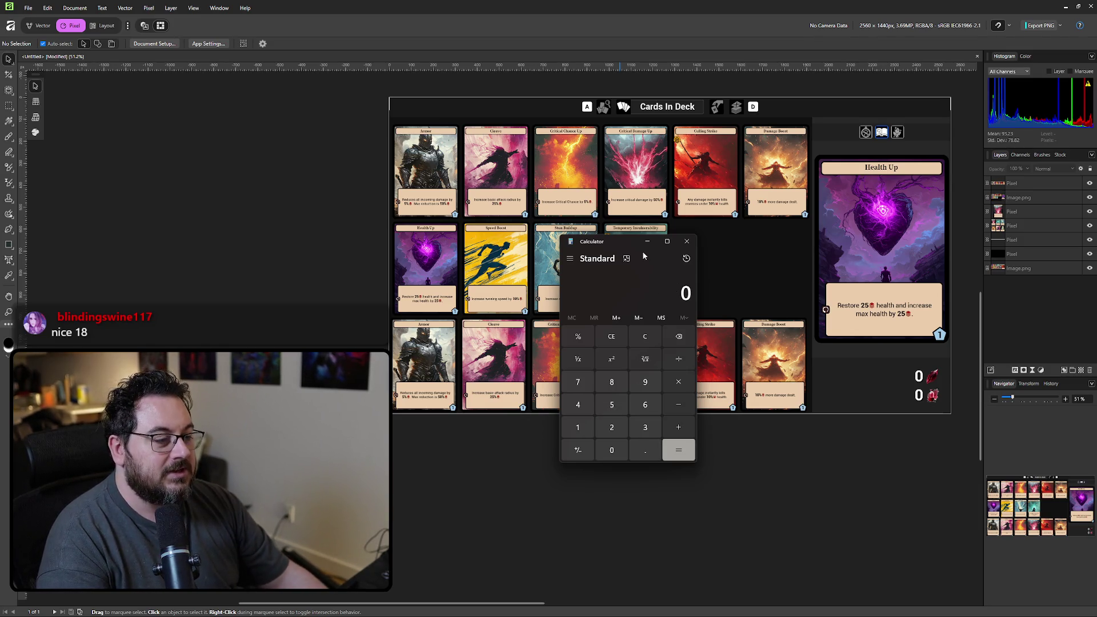
mouse_move(643, 246)
left_mouse_down()
mouse_move(659, 247)
mouse_move(284, 244)
left_mouse_up()
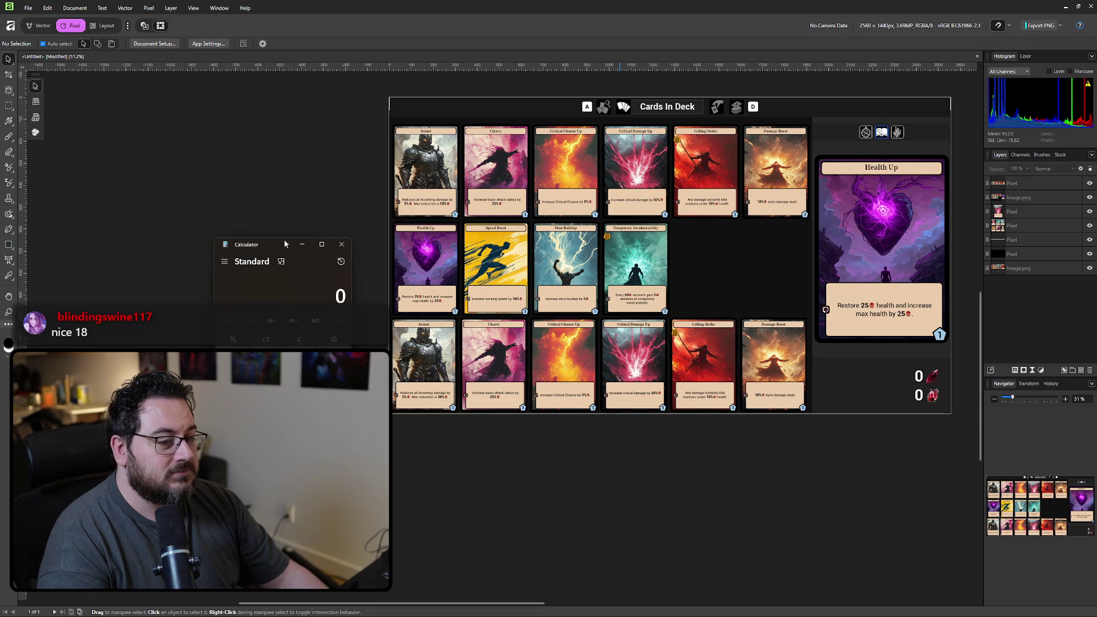
- Shift the screenshot slightly left and marquee the bottom row's first five cards, Armor through Culling Strike
left_click(341, 244)
left_click_drag(705, 171, 672, 173)
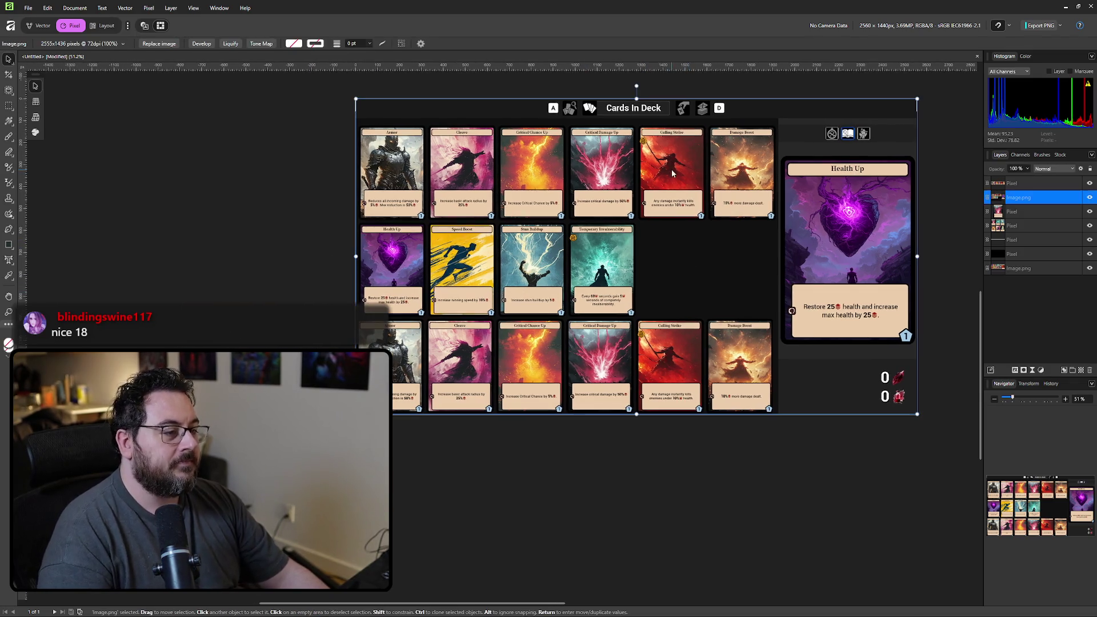
left_click(637, 358)
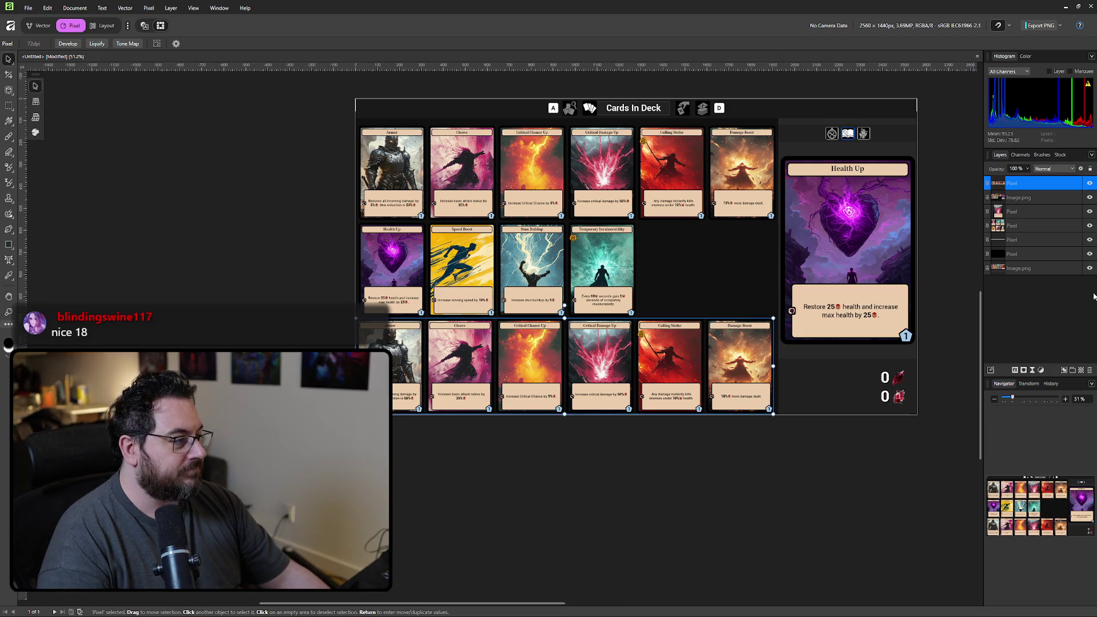
scroll(596, 380, "up", 3)
key("m")
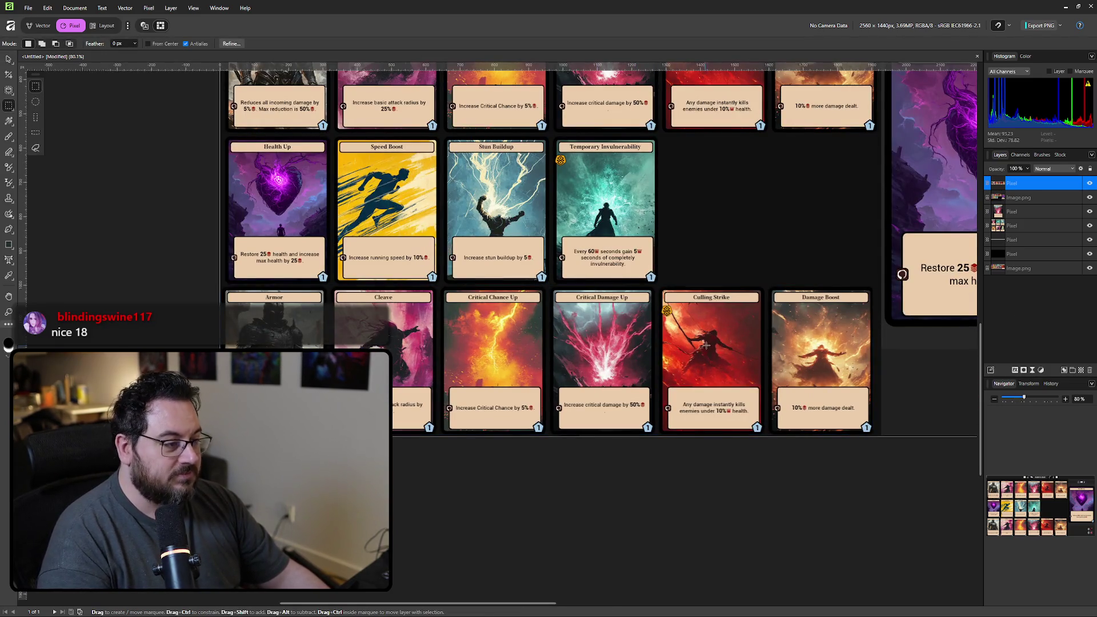
mouse_move(765, 284)
left_mouse_down()
mouse_move(245, 354)
mouse_move(220, 437)
left_mouse_up()
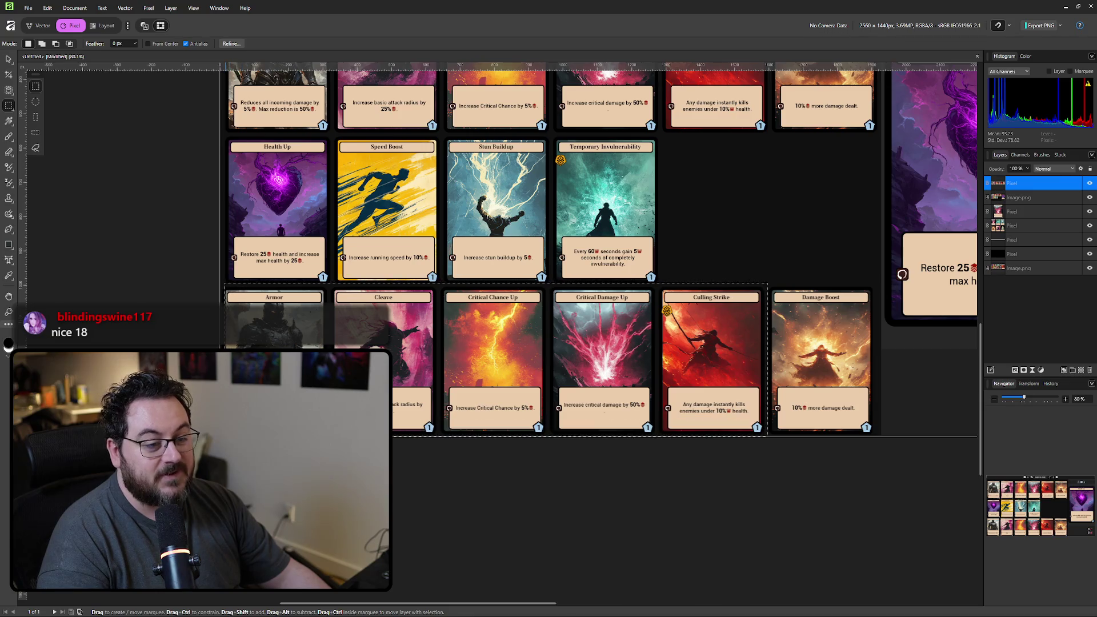
scroll(449, 386, "down", 4)
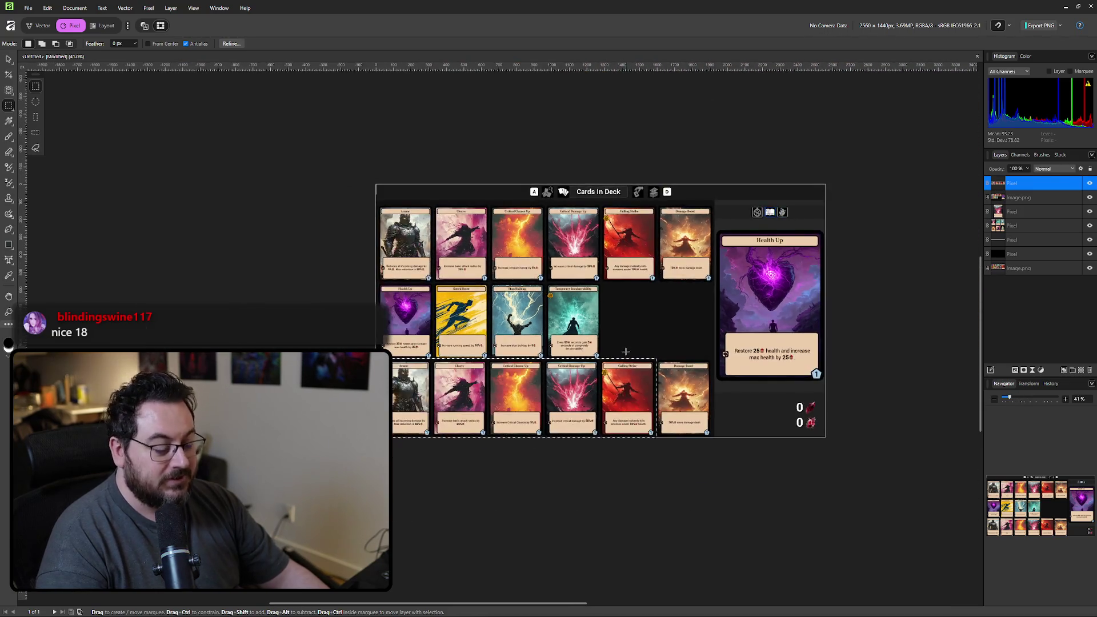
- Copy the five cards to a new layer, enlarge them, and place a copy above over the middle rows
key("v")
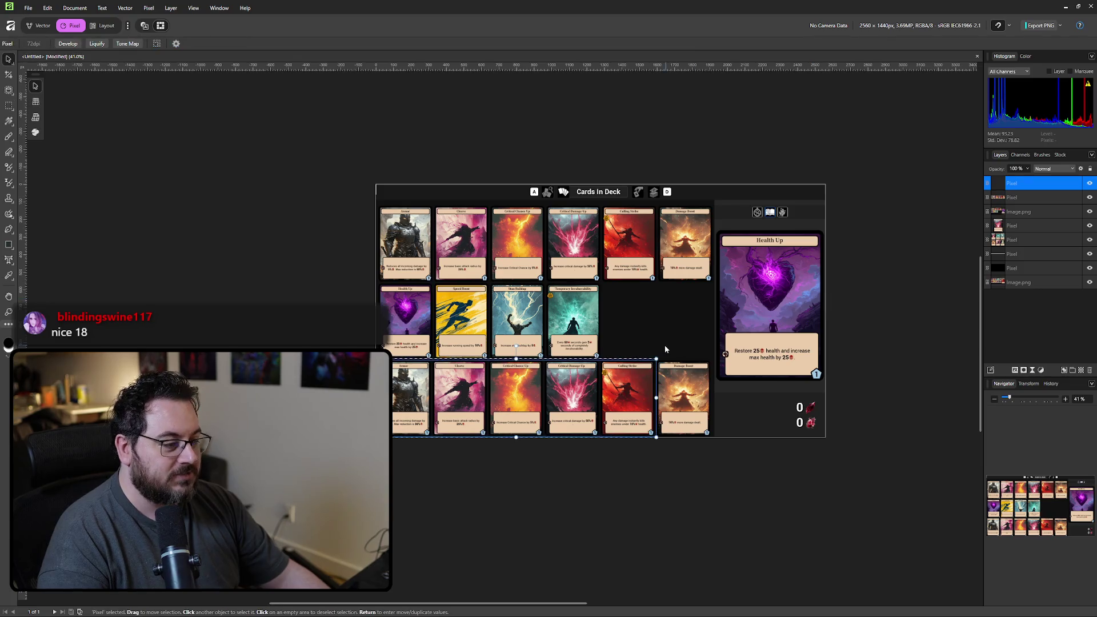
left_click_drag(655, 360, 711, 343)
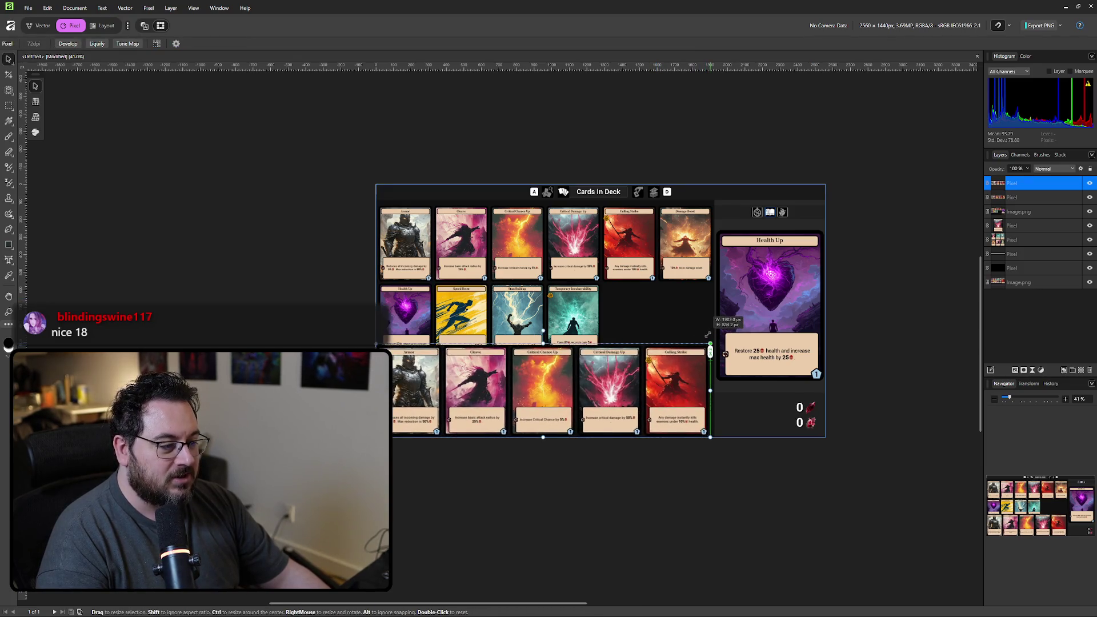
mouse_move(577, 388)
left_mouse_down()
mouse_move(617, 303)
mouse_move(578, 296)
left_mouse_up()
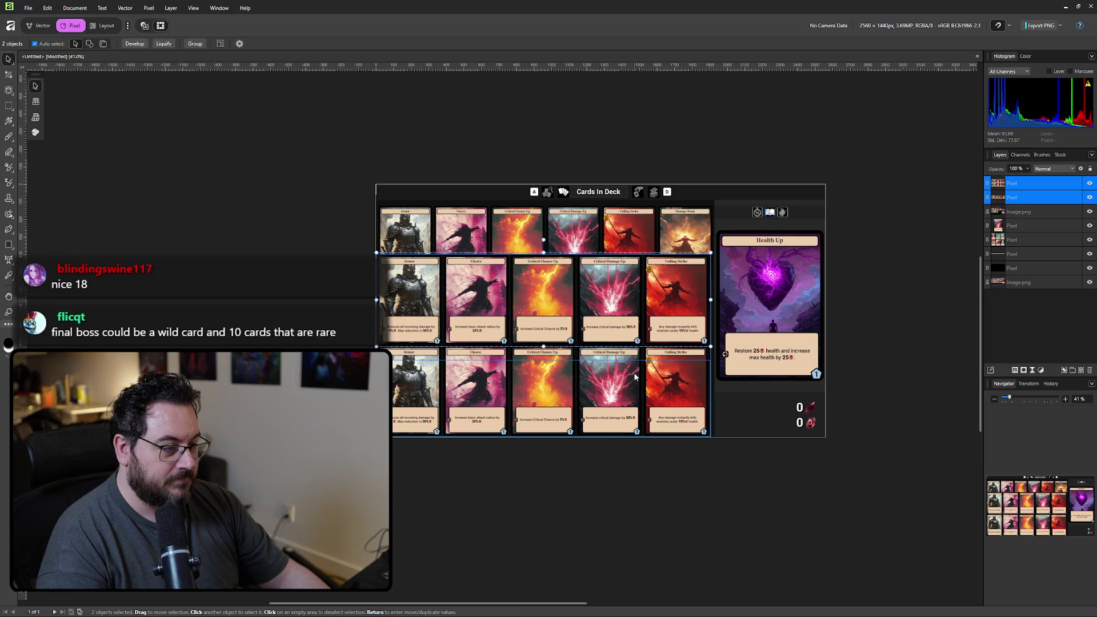
left_click_drag(633, 331, 638, 310)
- Align the two enlarged rows with the grid and hide the original bottom-row layer
left_click(1035, 198)
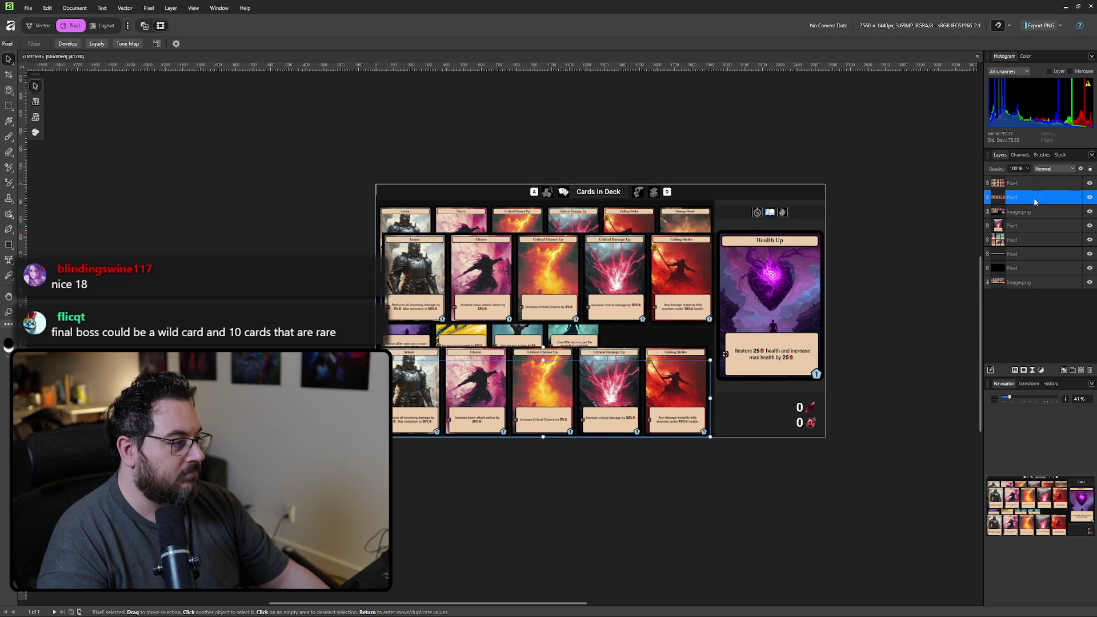
left_click(1039, 183)
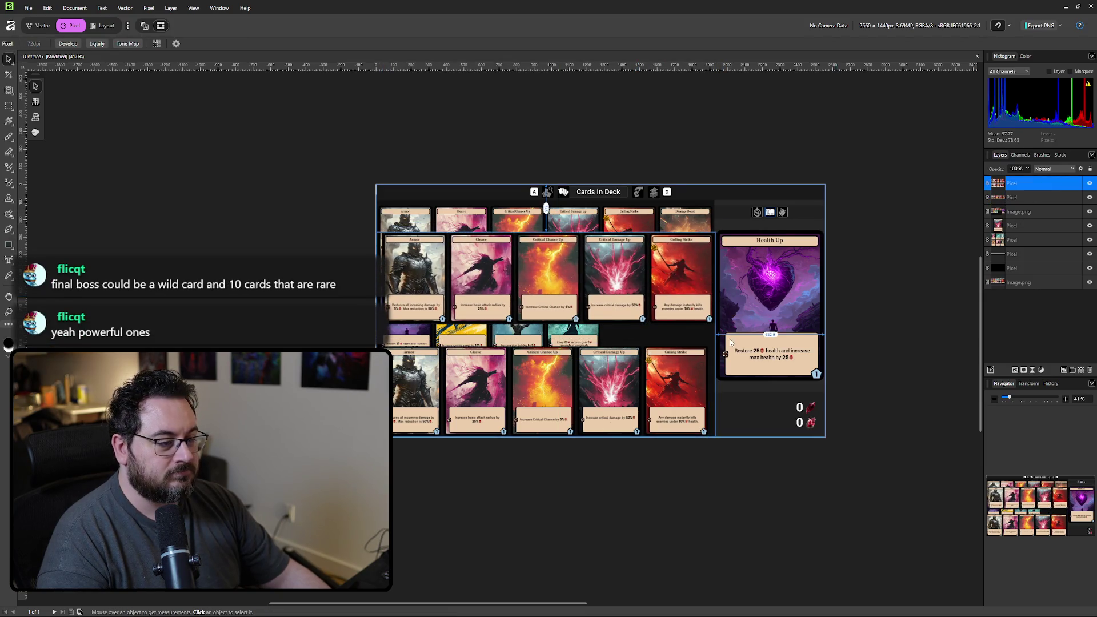
mouse_move(630, 354)
left_mouse_down()
mouse_move(650, 354)
mouse_move(622, 354)
left_mouse_up()
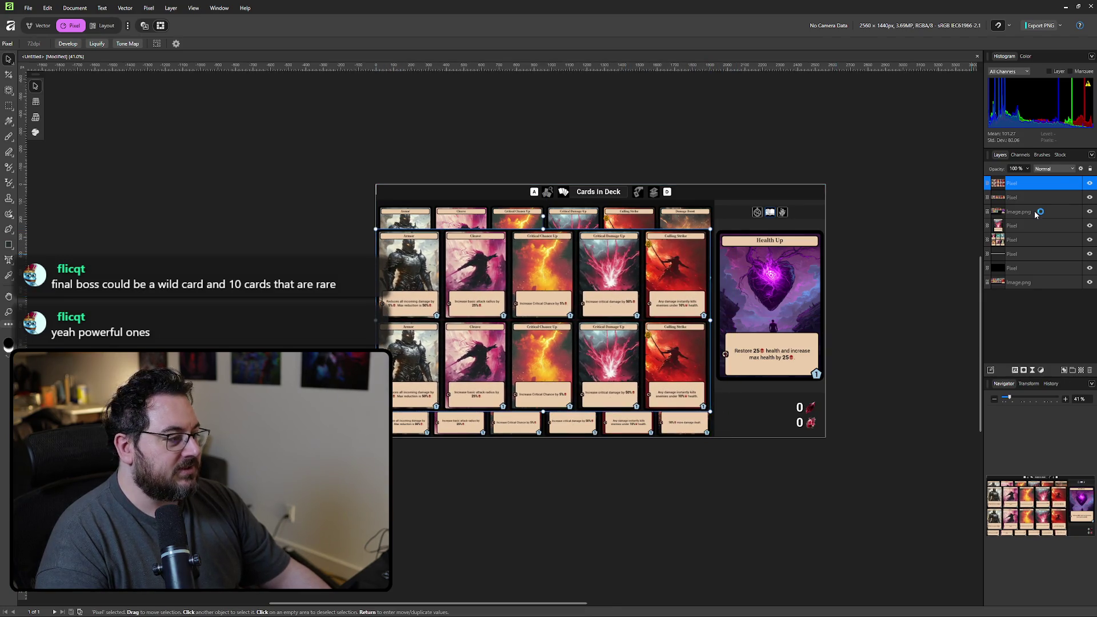
left_click(1087, 197)
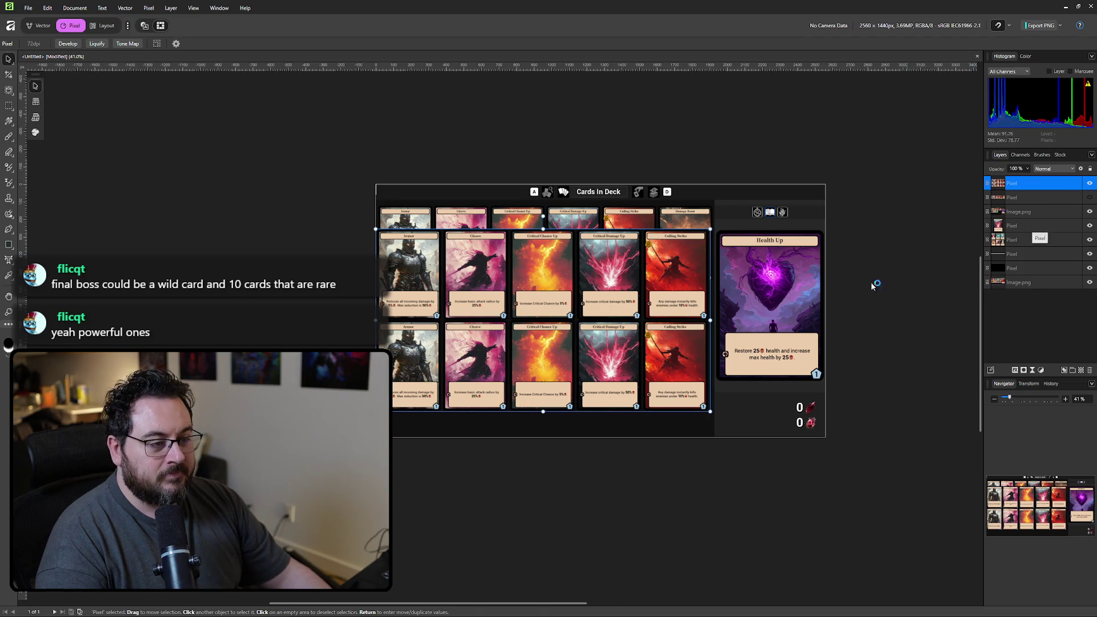
left_click_drag(631, 320, 631, 307)
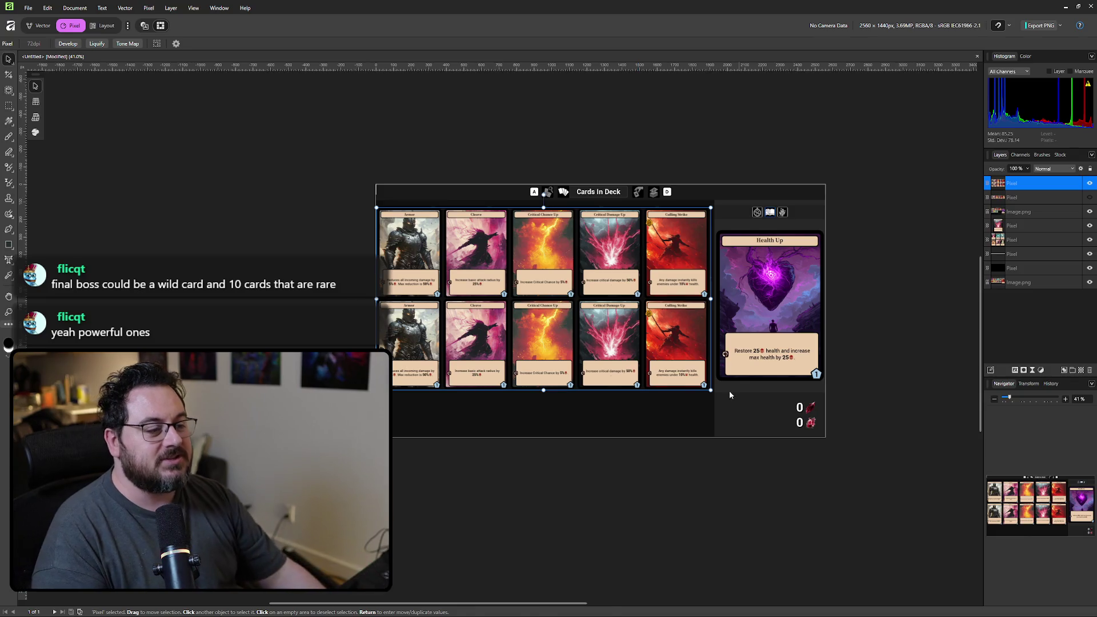
- Undo the enlarged five-card rows and make the hidden bottom-row layer visible again
key("ctrl+z")
key("ctrl+z")
key("ctrl+z")
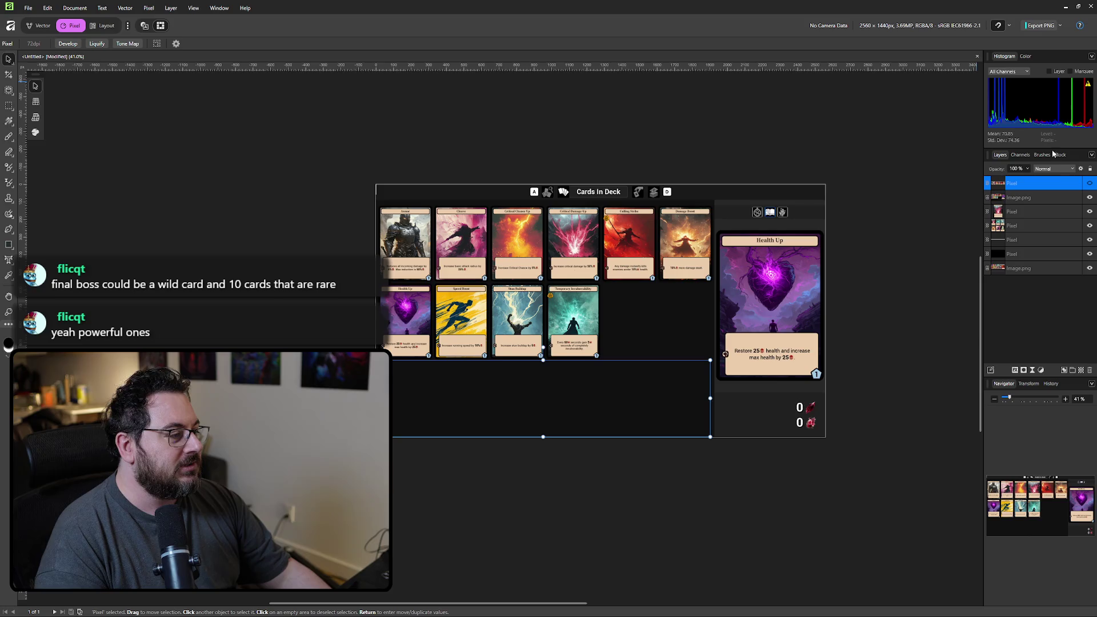
left_click(1090, 188)
left_click(742, 464)
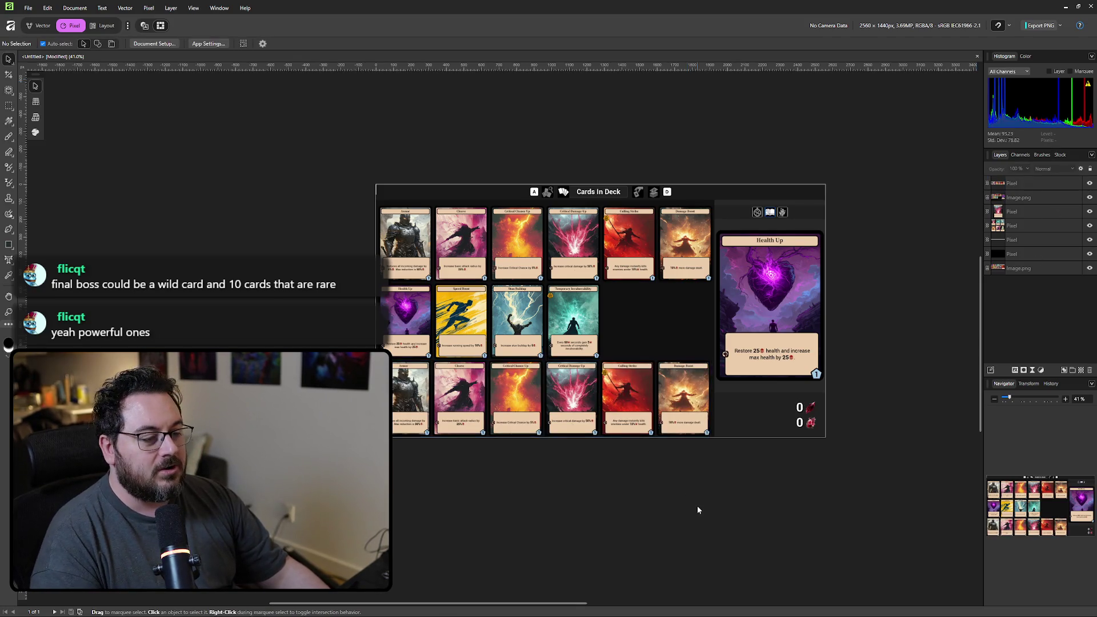
scroll(697, 506, "down", 1)
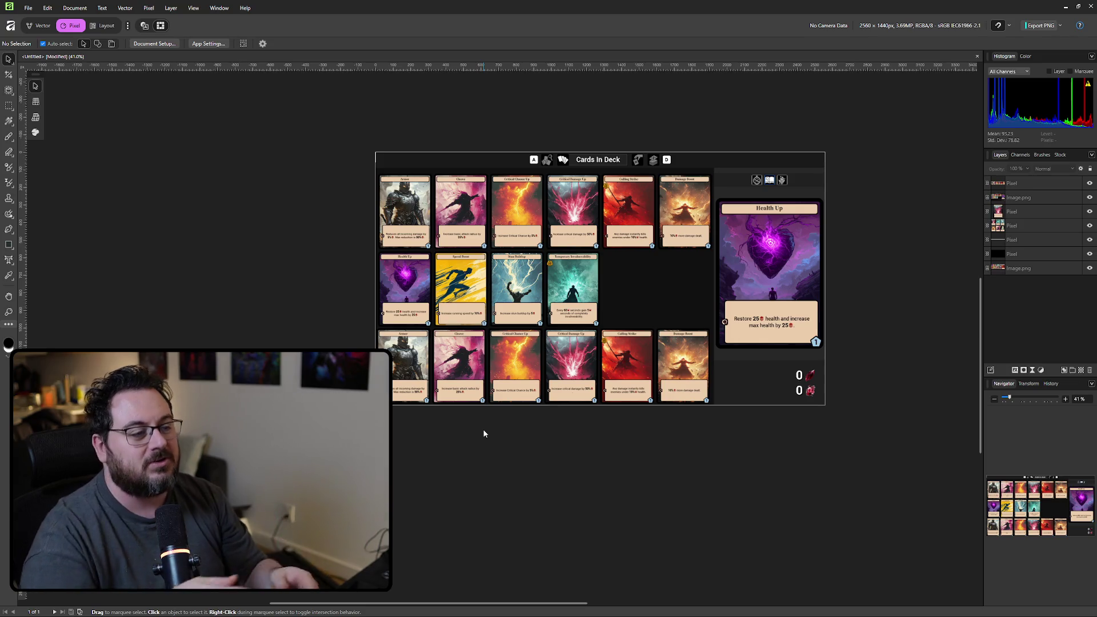
scroll(503, 377, "right", 2)
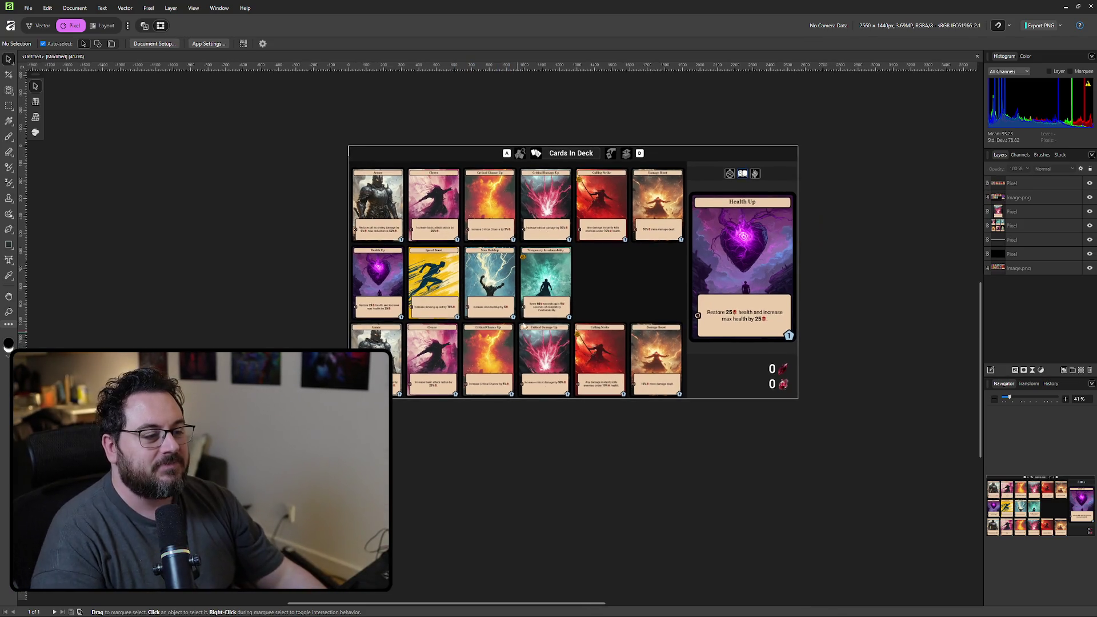
scroll(615, 295, "up", 1)
scroll(631, 296, "up", 1)
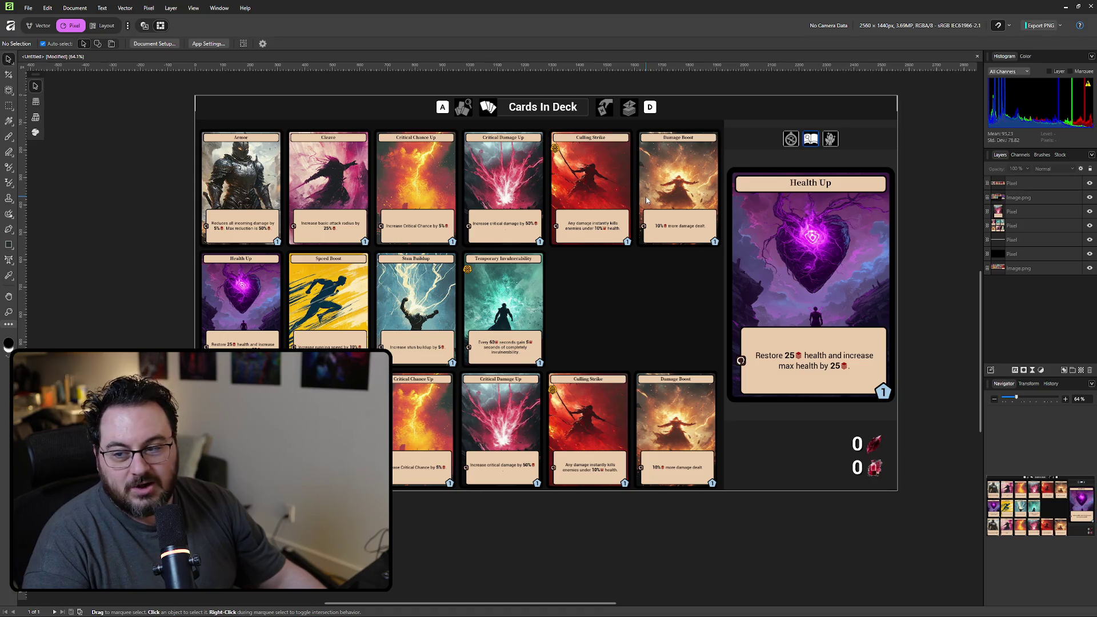
scroll(646, 196, "left", 4)
scroll(645, 197, "down", 1)
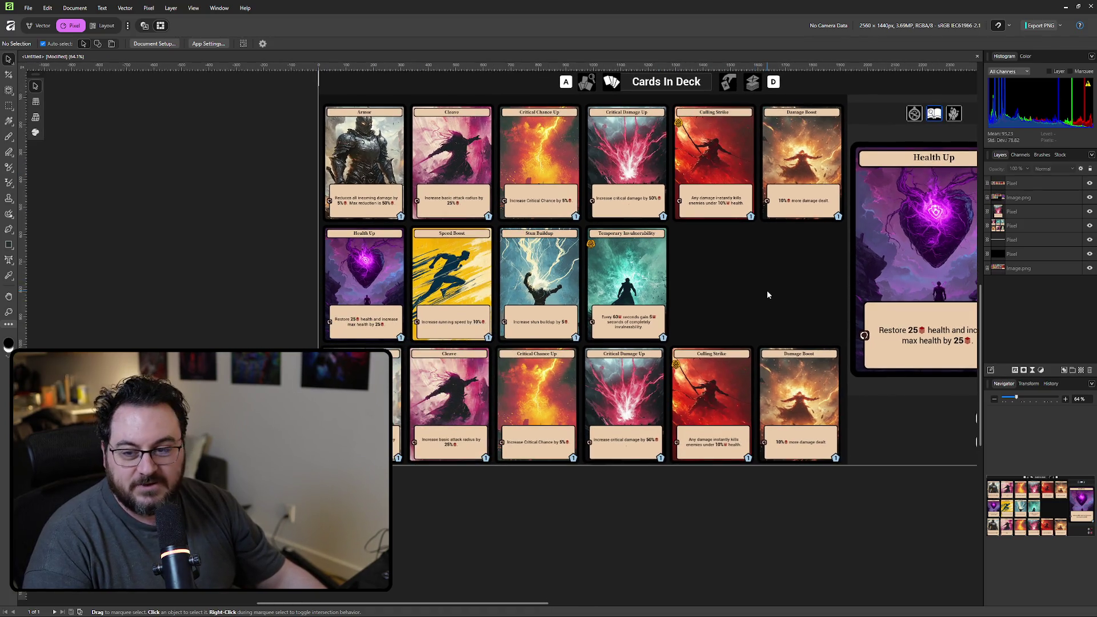
scroll(817, 411, "left", 1)
scroll(818, 412, "up", 2)
scroll(818, 412, "right", 1)
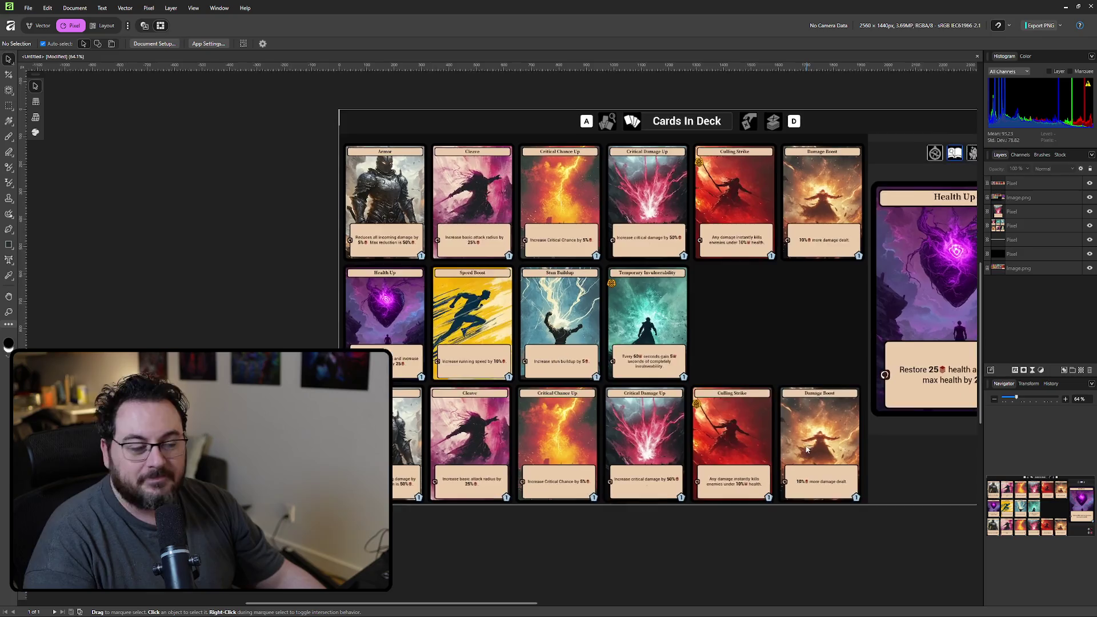
scroll(805, 426, "down", 3)
scroll(639, 274, "right", 3)
scroll(640, 275, "down", 2)
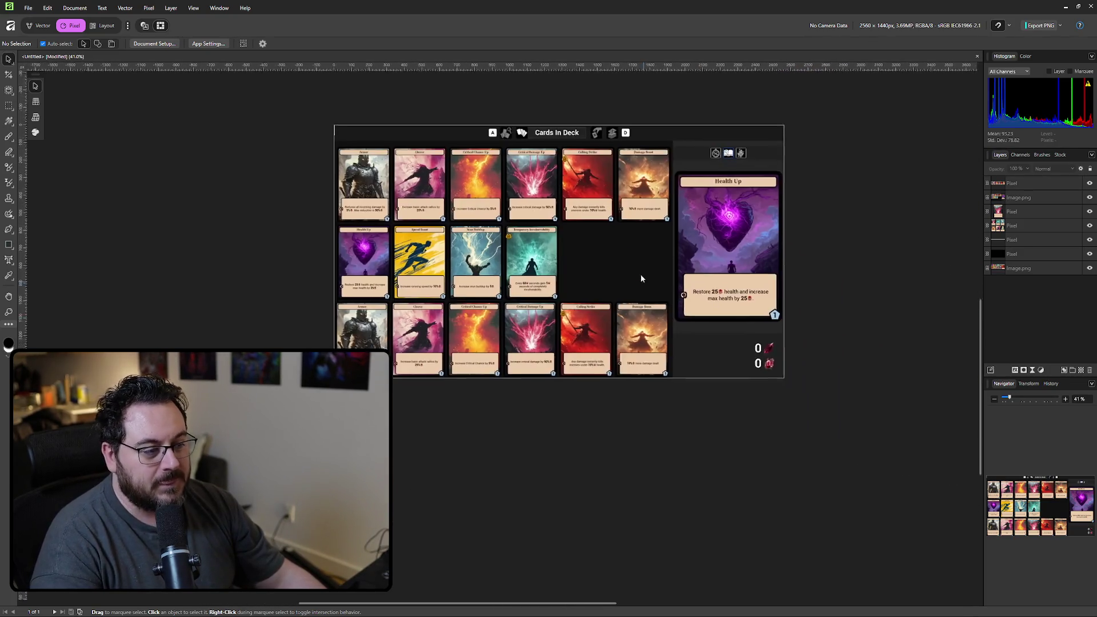
scroll(742, 315, "left", 2)
scroll(742, 314, "up", 1)
scroll(783, 331, "up", 2)
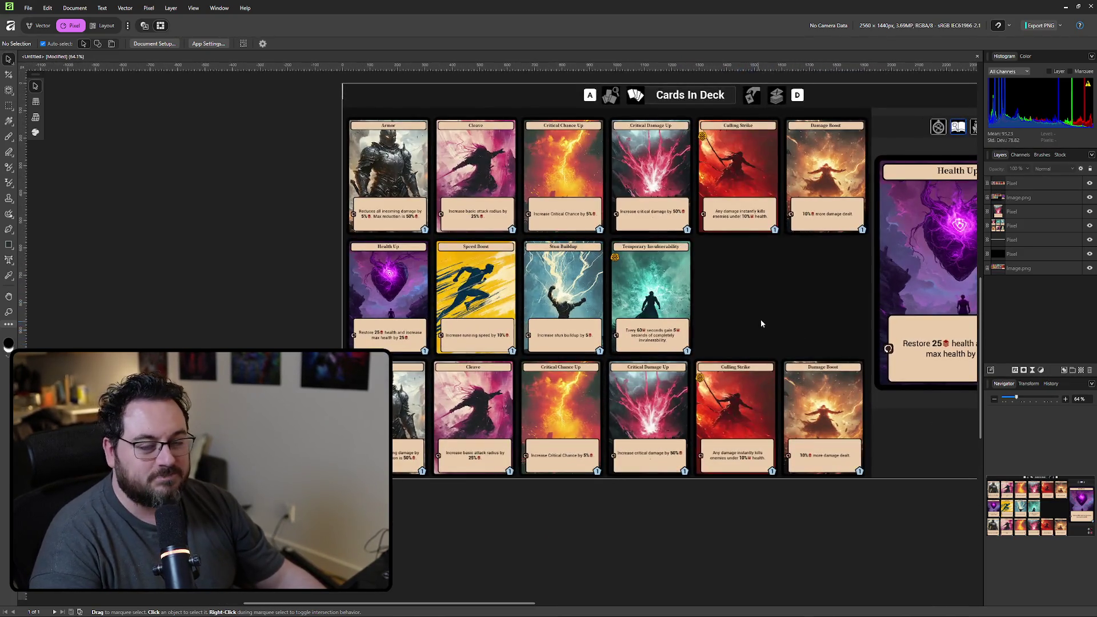
scroll(760, 317, "down", 1)
scroll(704, 313, "right", 2)
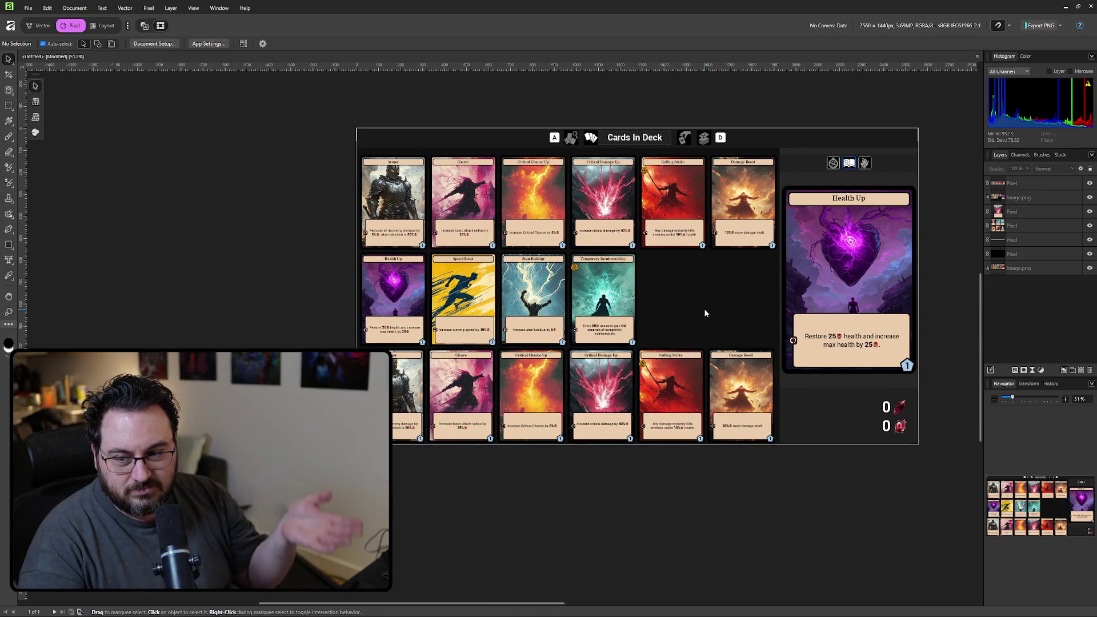
scroll(729, 306, "right", 2)
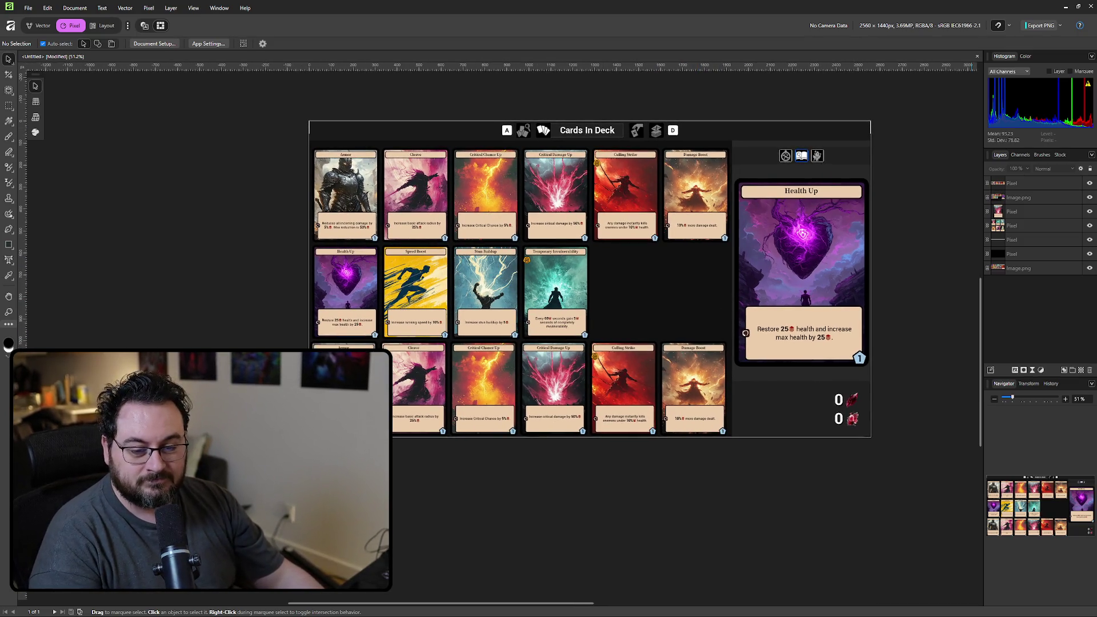
scroll(402, 393, "left", 1)
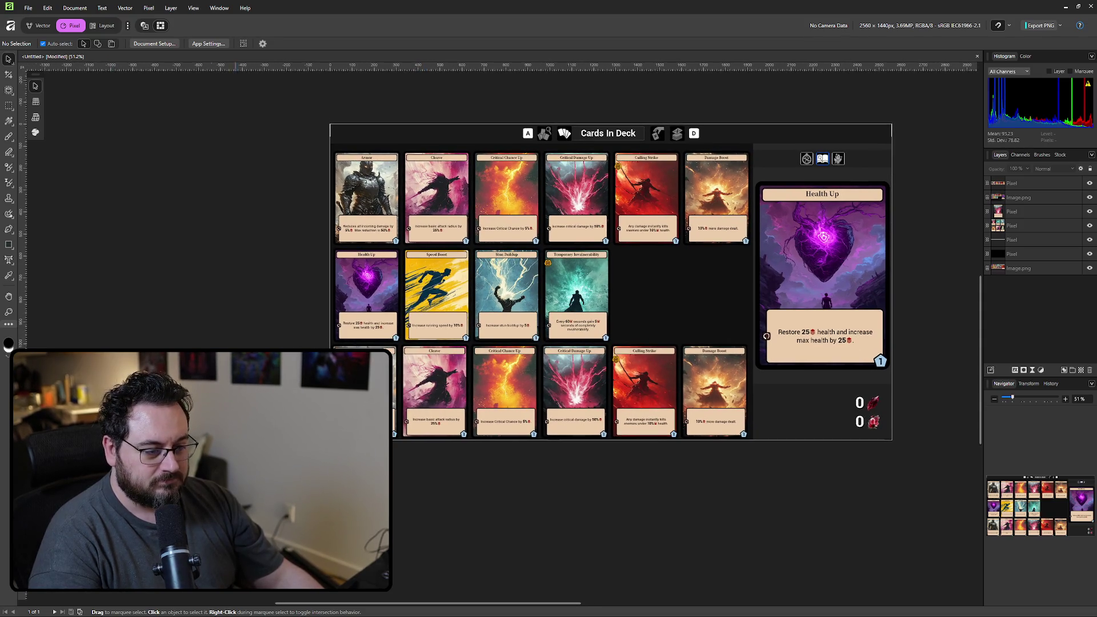
- Snip the three-row card panel region and switch back to the Excalidraw board
key("super+shift+s")
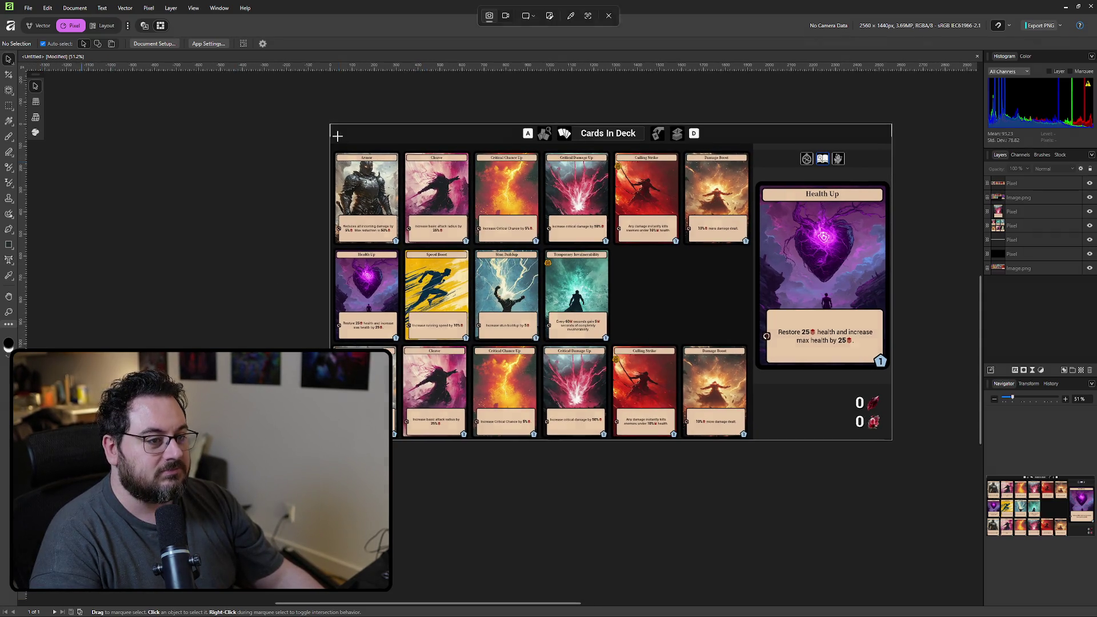
mouse_move(331, 127)
left_mouse_down()
mouse_move(890, 375)
mouse_move(894, 444)
left_mouse_up()
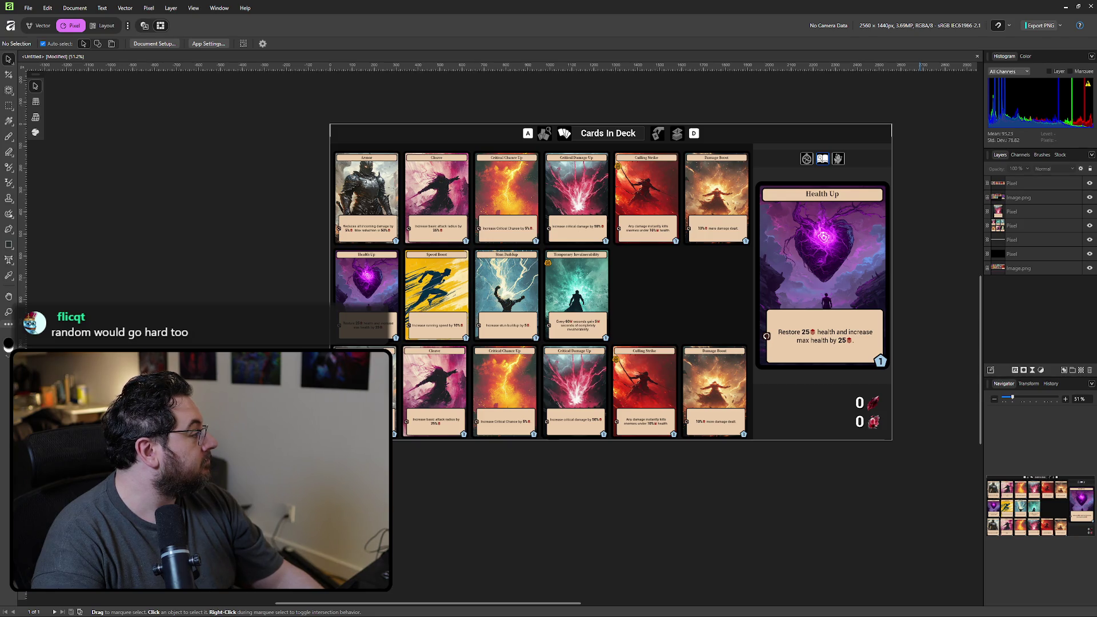
key("alt+Tab")
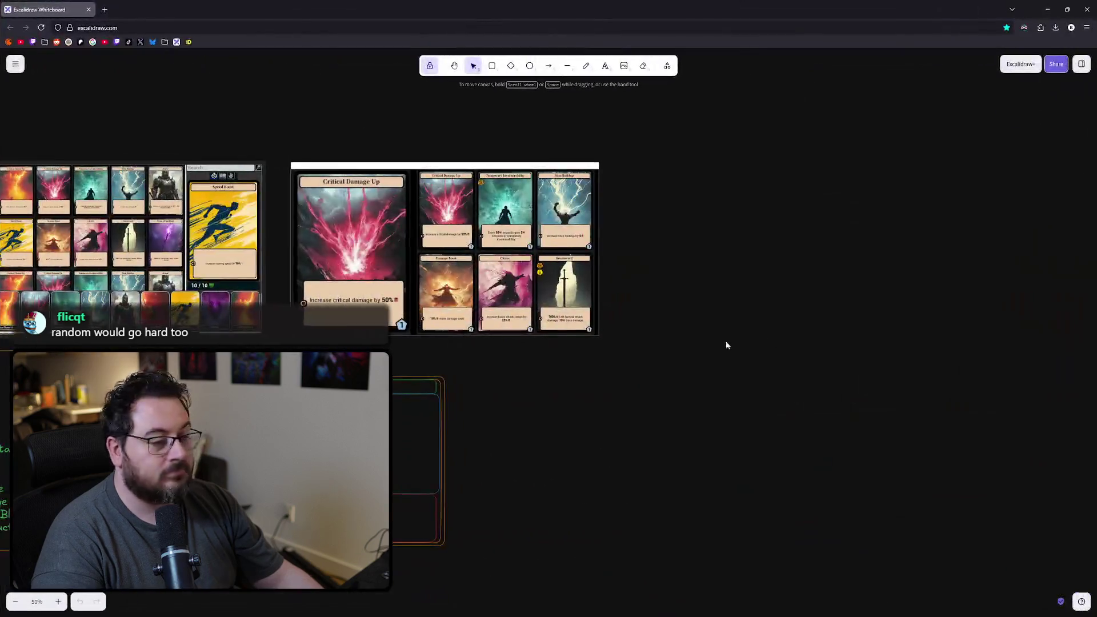
- Paste the card shop screenshot onto the board beside the weapon abilities image
scroll(666, 328, "right", 2)
key("ctrl+v")
left_click_drag(713, 235, 658, 247)
scroll(488, 276, "up", 1)
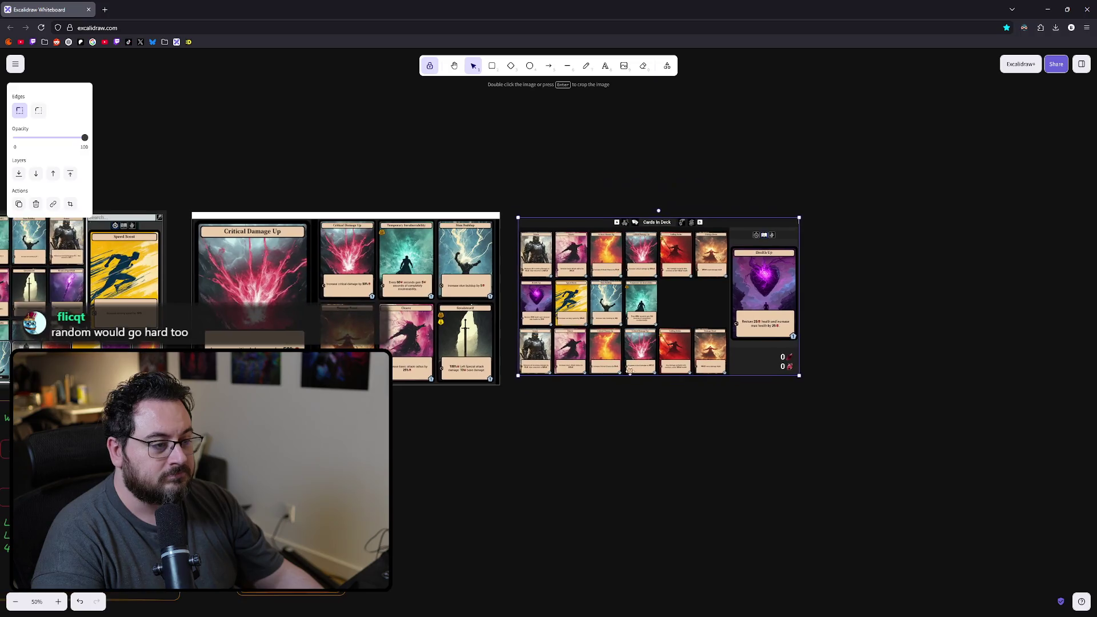
key("Escape")
- Add a 'Boss Card Shop' text title above the card shop screenshot
key("t")
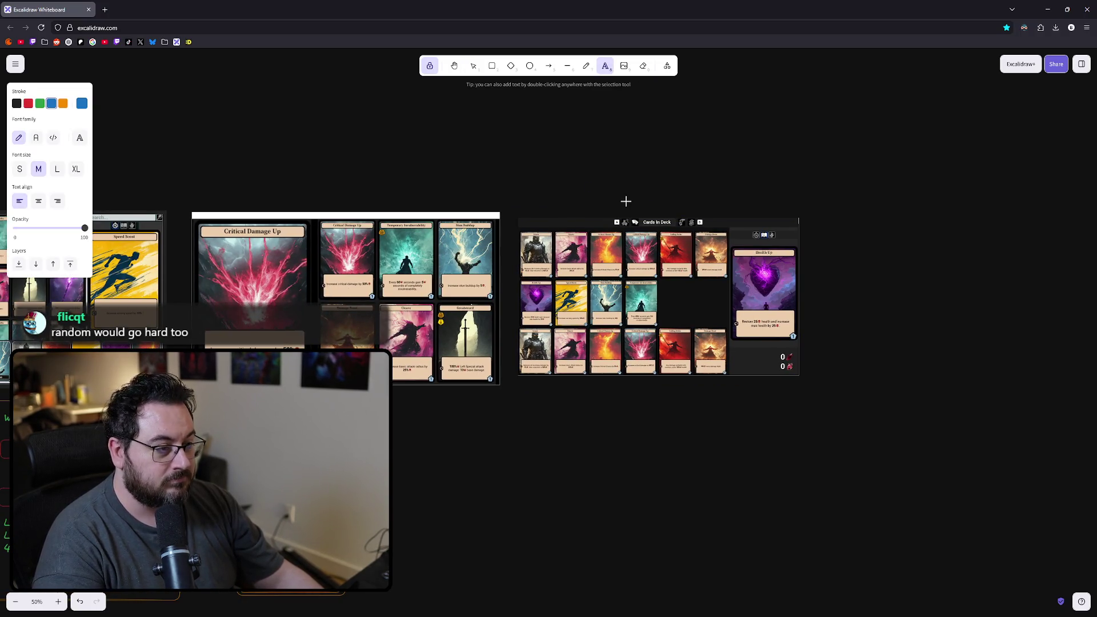
left_click(590, 187)
type("Bois")
type(" Card S")
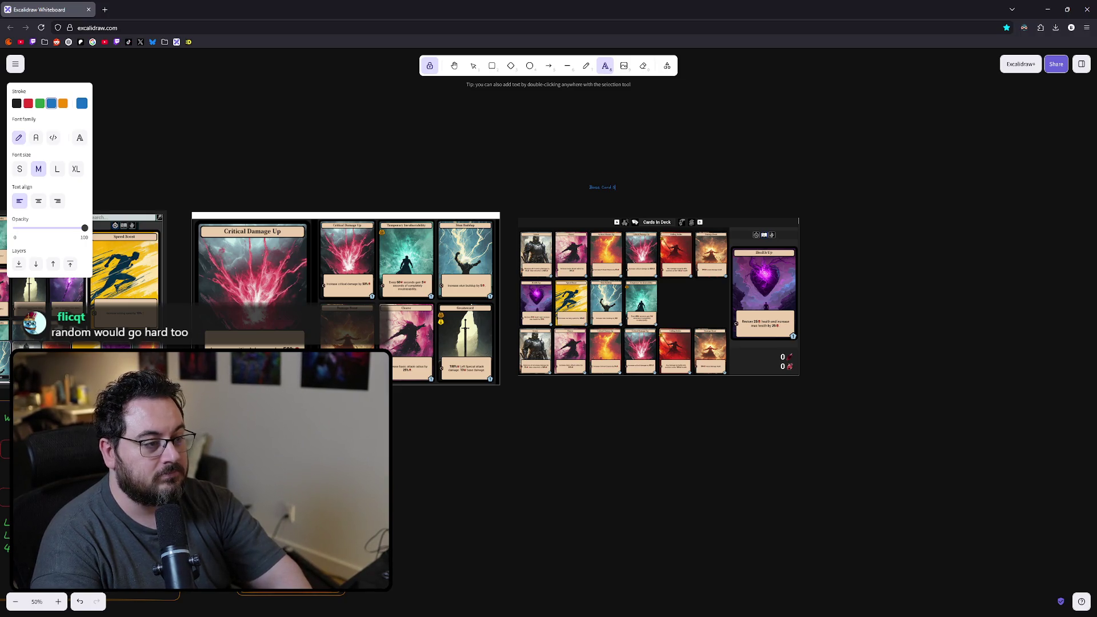
key("BackSpace")
key("BackSpace")
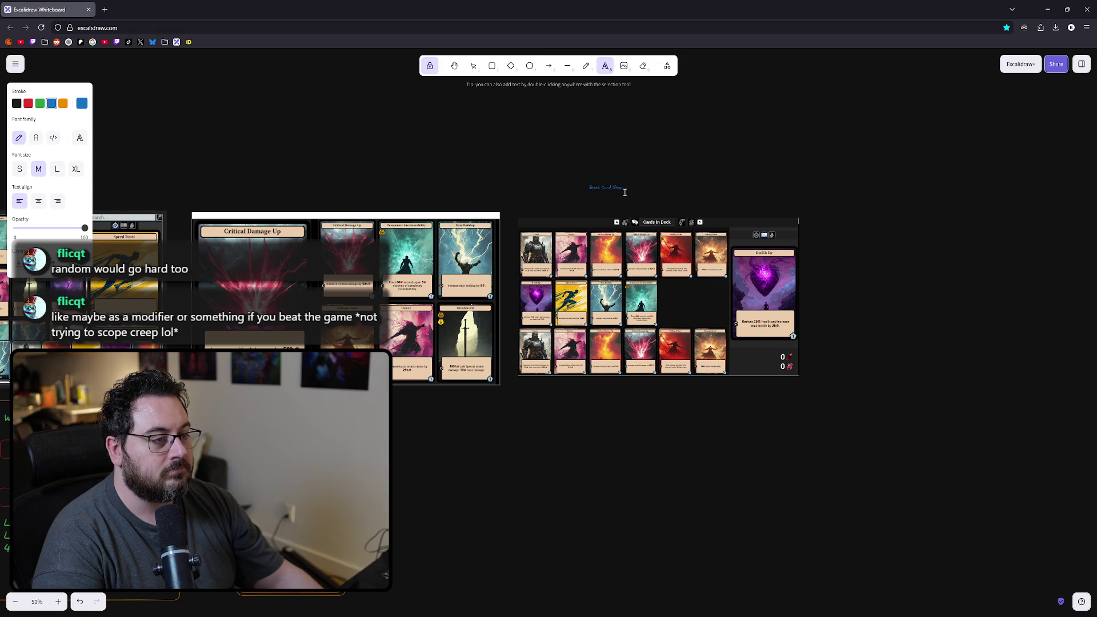
scroll(624, 192, "up", 3)
scroll(625, 192, "up", 2)
key("Escape")
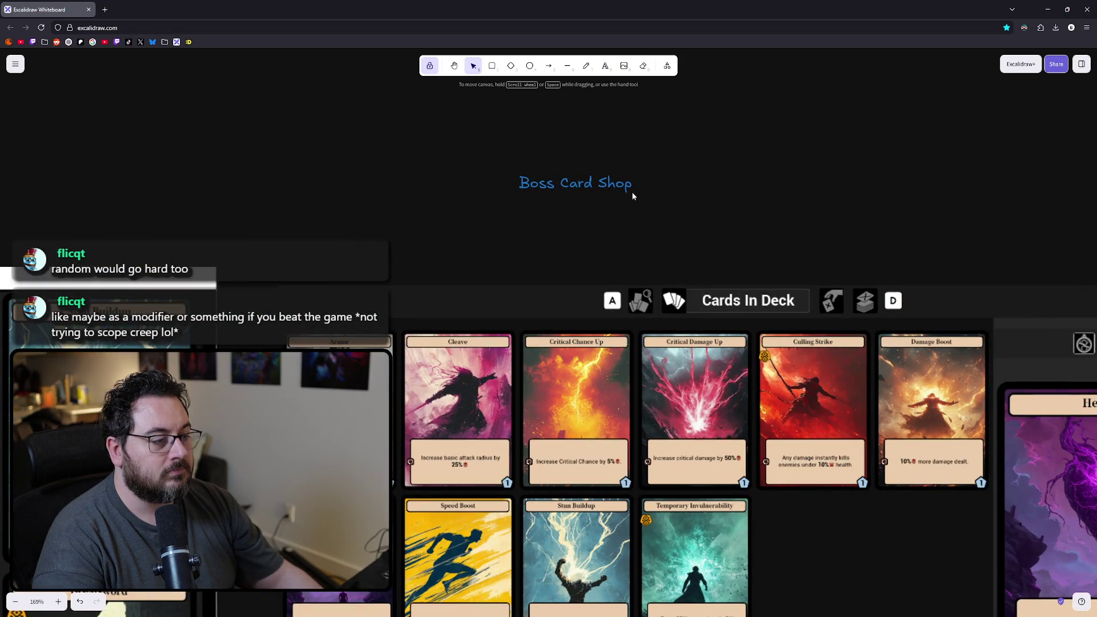
- Enlarge the Boss Card Shop title and copy it over the weapon abilities image
left_click(632, 194)
left_click_drag(632, 195, 979, 252)
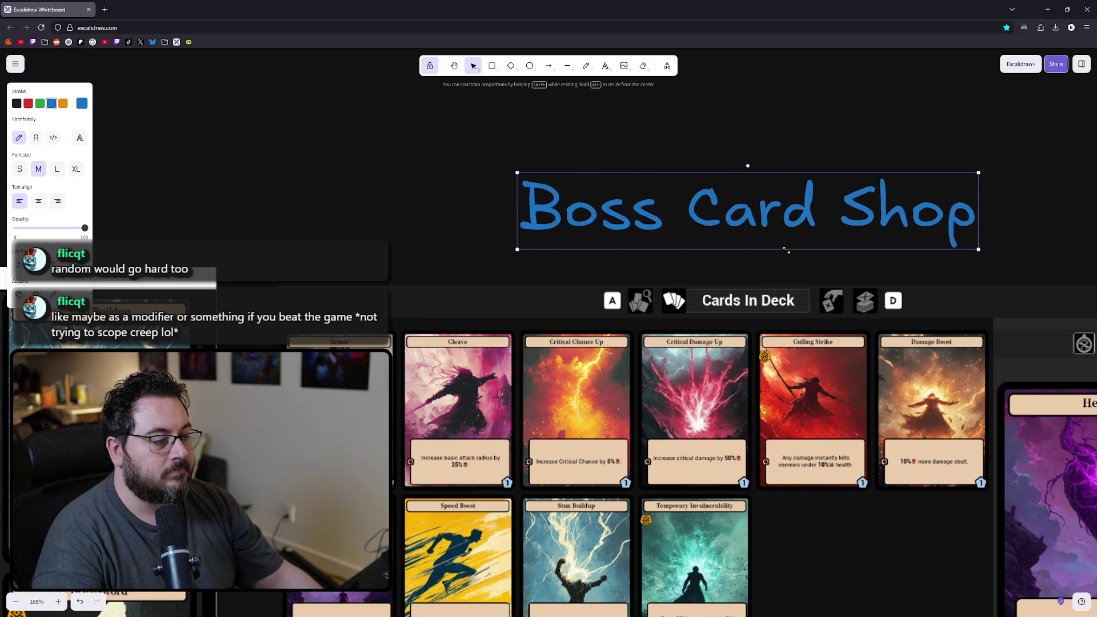
scroll(765, 252, "down", 4)
scroll(766, 252, "left", 2)
scroll(679, 223, "down", 2)
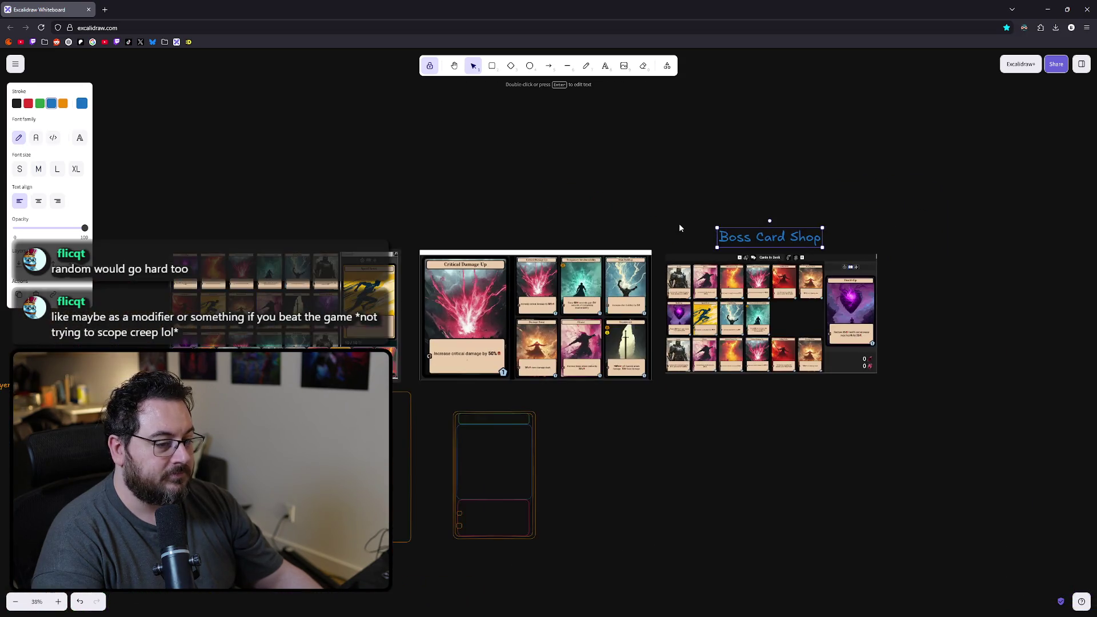
scroll(695, 234, "up", 2)
scroll(775, 281, "up", 2)
mouse_move(775, 281)
left_mouse_down("alt")
mouse_move(689, 249)
mouse_move(424, 266)
mouse_move(425, 281)
left_mouse_up("alt")
- Retype the copied title as 'Weapon Abilities Display' and shift it slightly up-left
double_click(441, 281)
key("Escape")
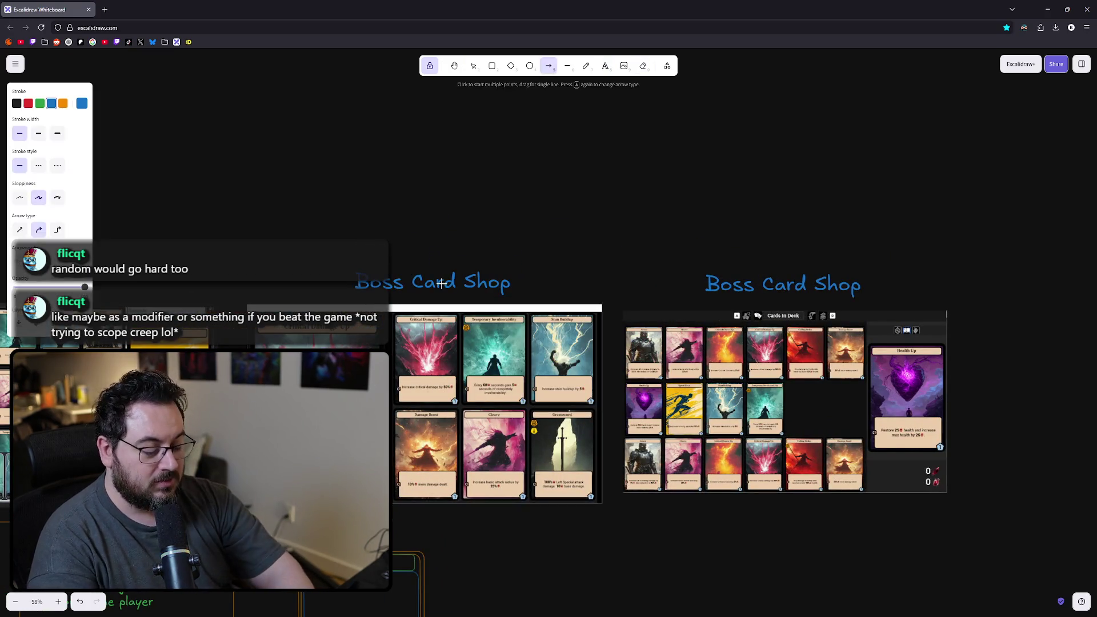
key("o")
key("t")
double_click(442, 282)
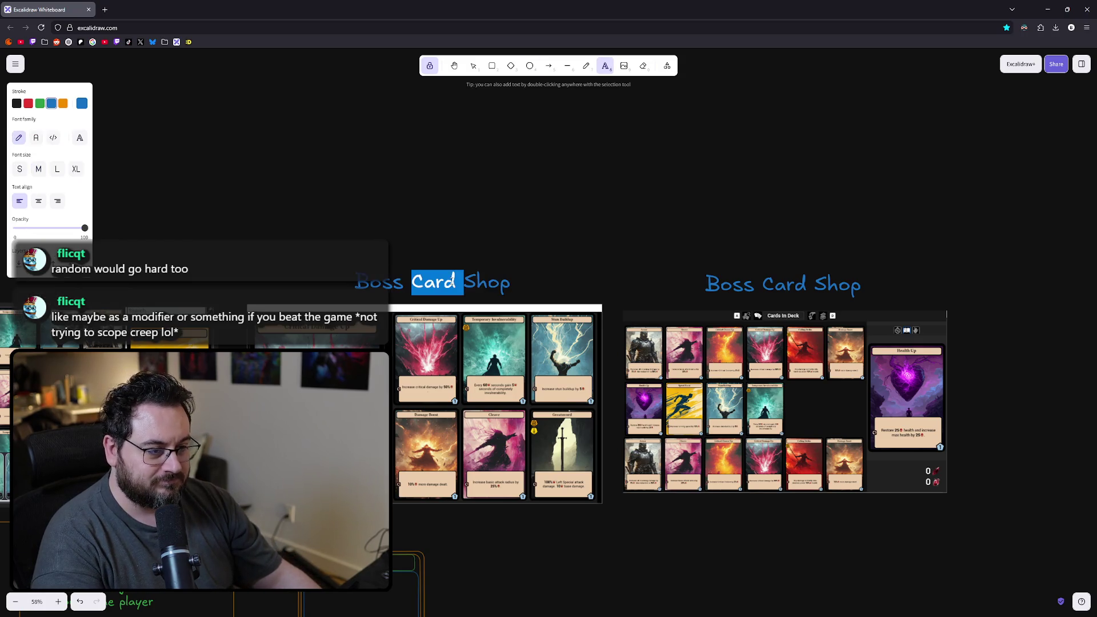
key("ctrl+a")
type("Wea")
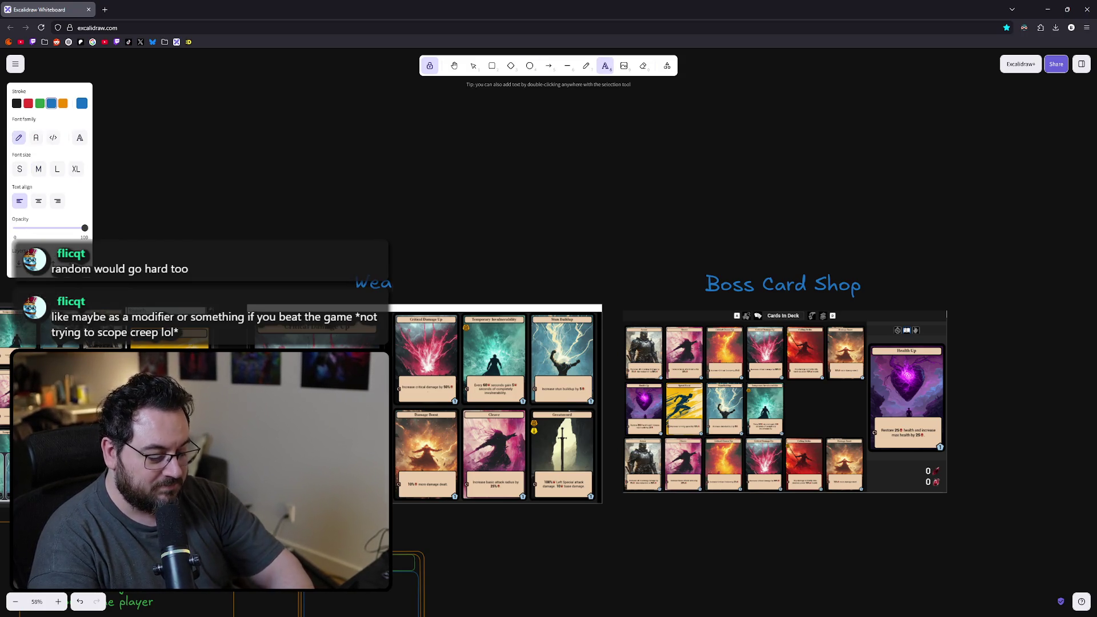
type("pon Abilities Display")
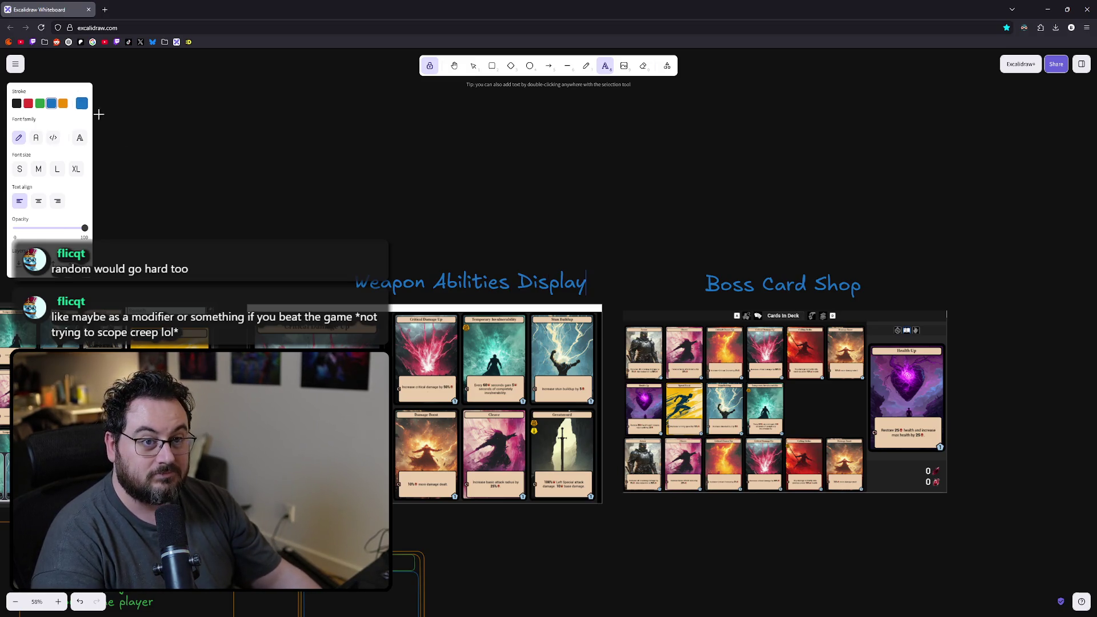
scroll(565, 251, "left", 3)
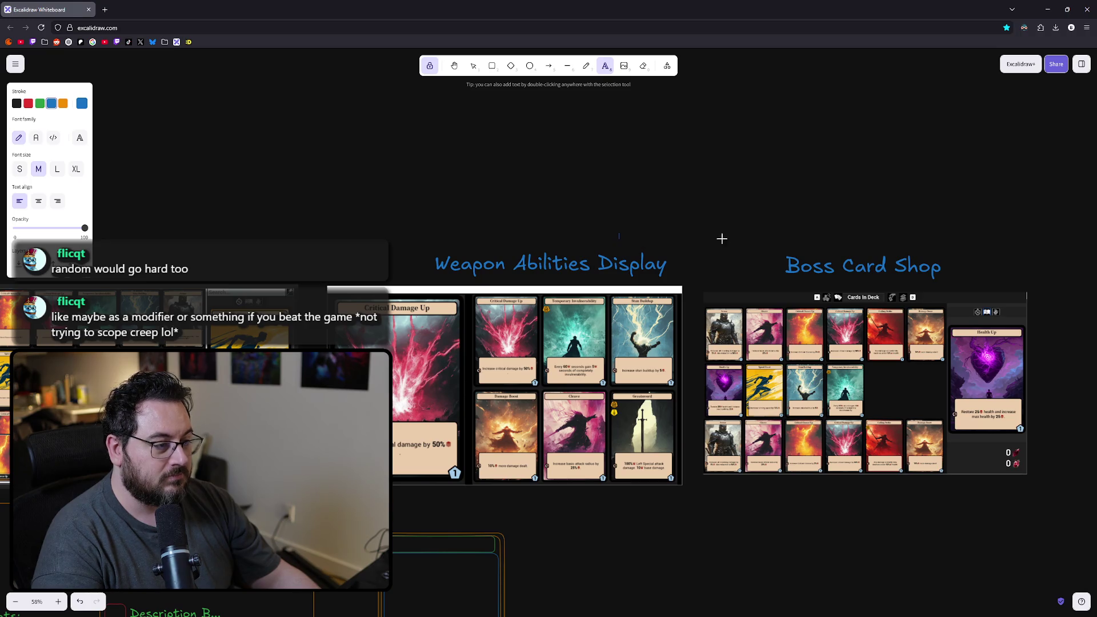
key("Escape")
left_click_drag(640, 260, 598, 252)
scroll(642, 234, "left", 5)
- Nudge the Weapon Abilities Display title right, deselect it, and pan to show both titled screenshots
scroll(733, 268, "right", 2)
scroll(733, 268, "down", 1)
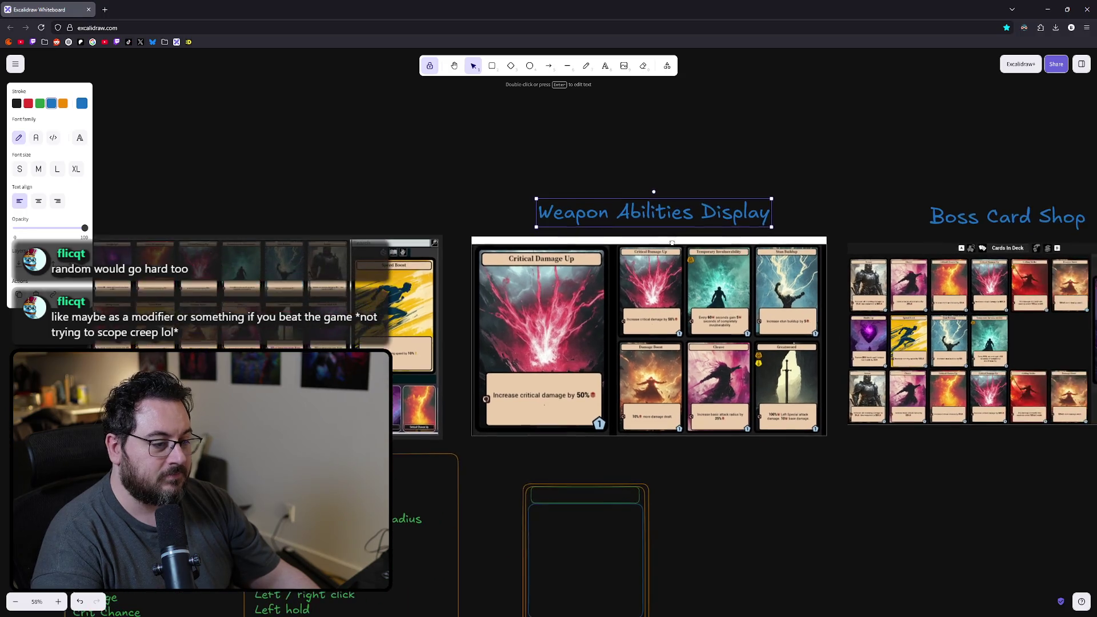
left_click_drag(680, 220, 678, 220)
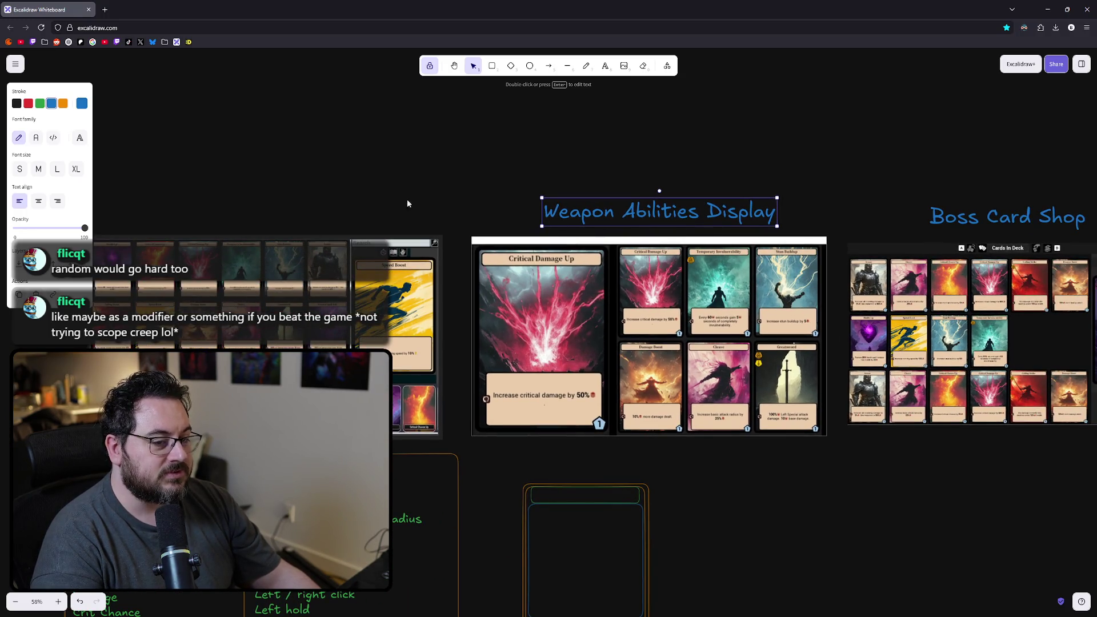
scroll(599, 377, "left", 1)
scroll(794, 553, "right", 5)
left_click(767, 467)
scroll(752, 454, "down", 1)
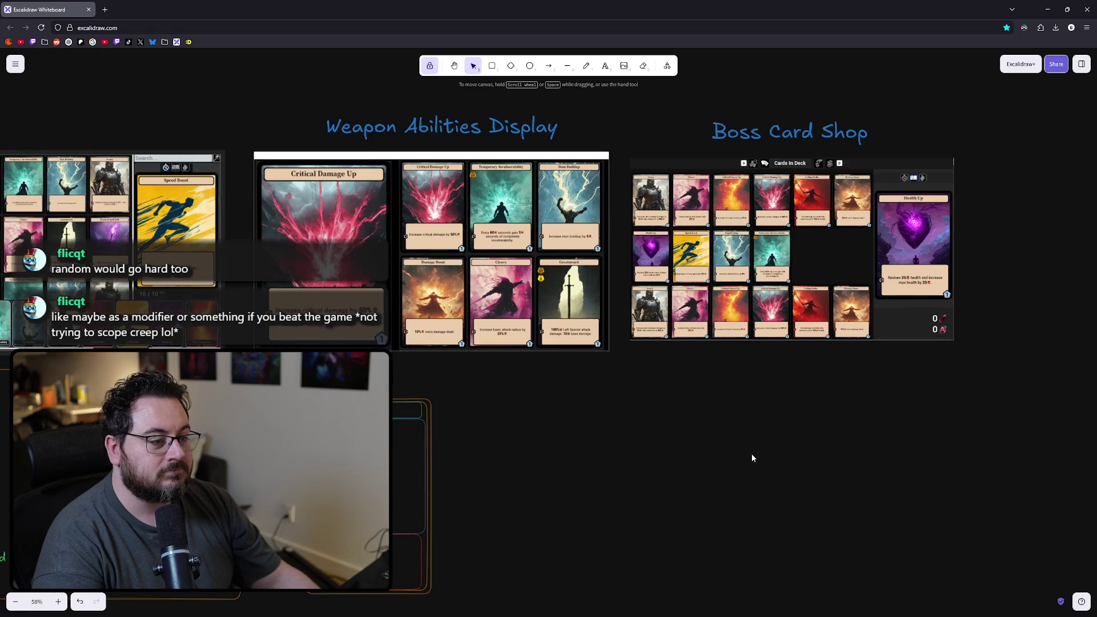
scroll(737, 457, "up", 1)
scroll(737, 457, "right", 1)
left_click_drag(619, 458, 755, 398)
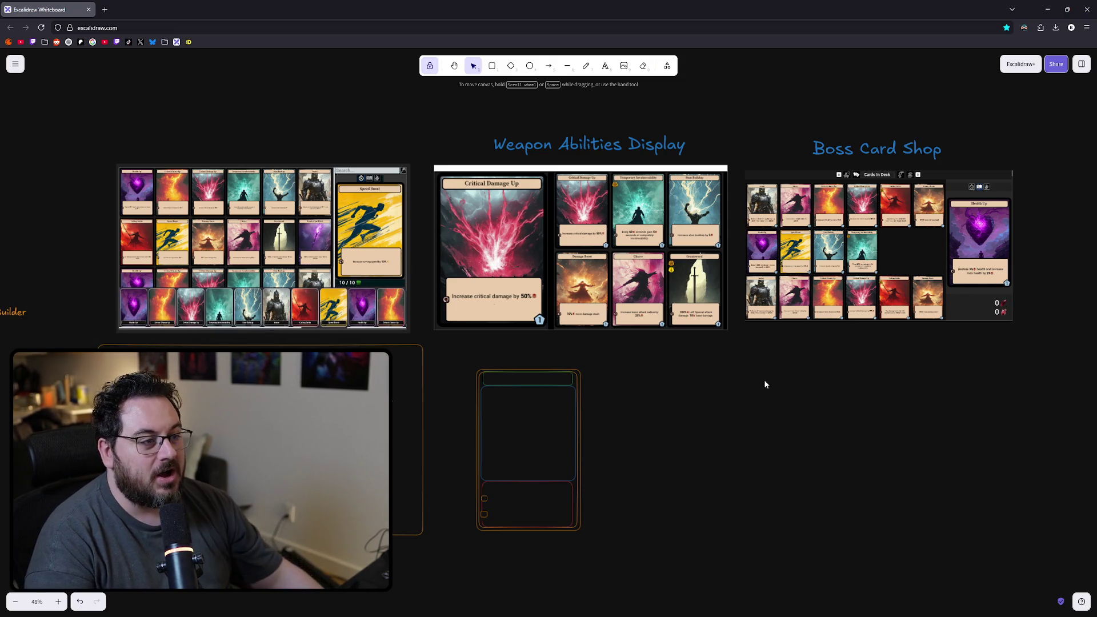
left_click_drag(933, 375, 611, 374)
scroll(565, 273, "up", 5)
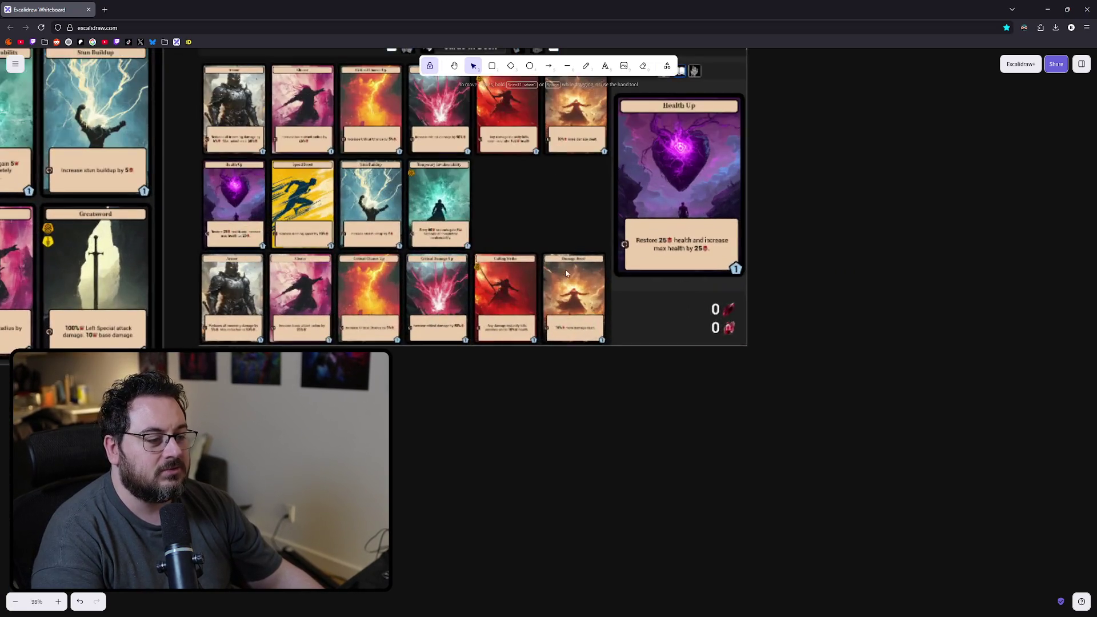
scroll(565, 273, "up", 2)
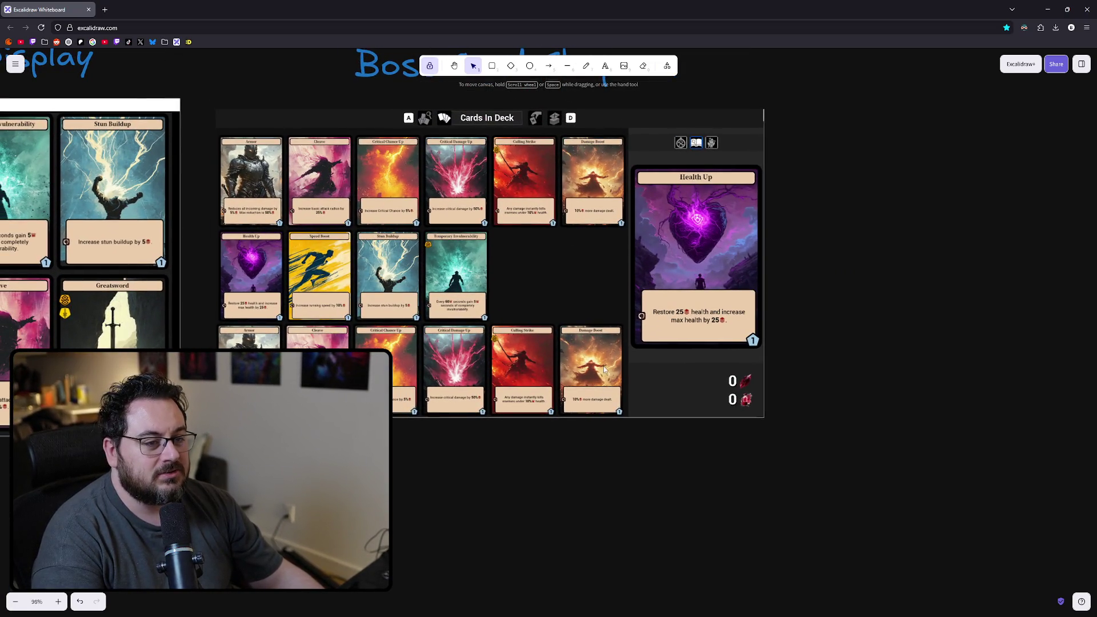
scroll(598, 375, "up", 2)
scroll(598, 375, "up", 2)
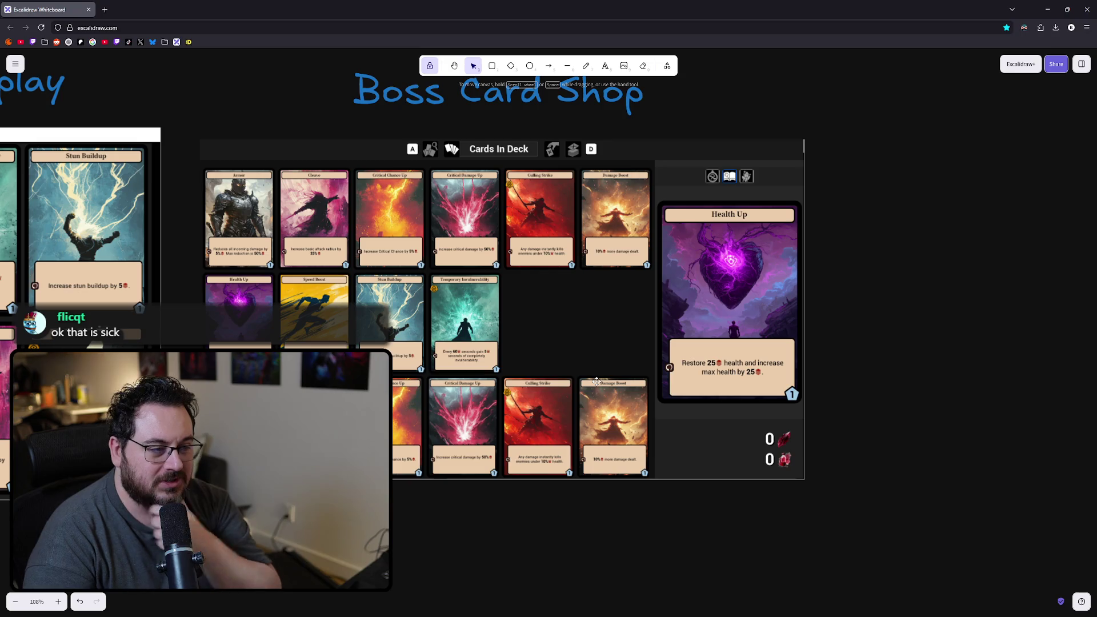
scroll(566, 232, "up", 1)
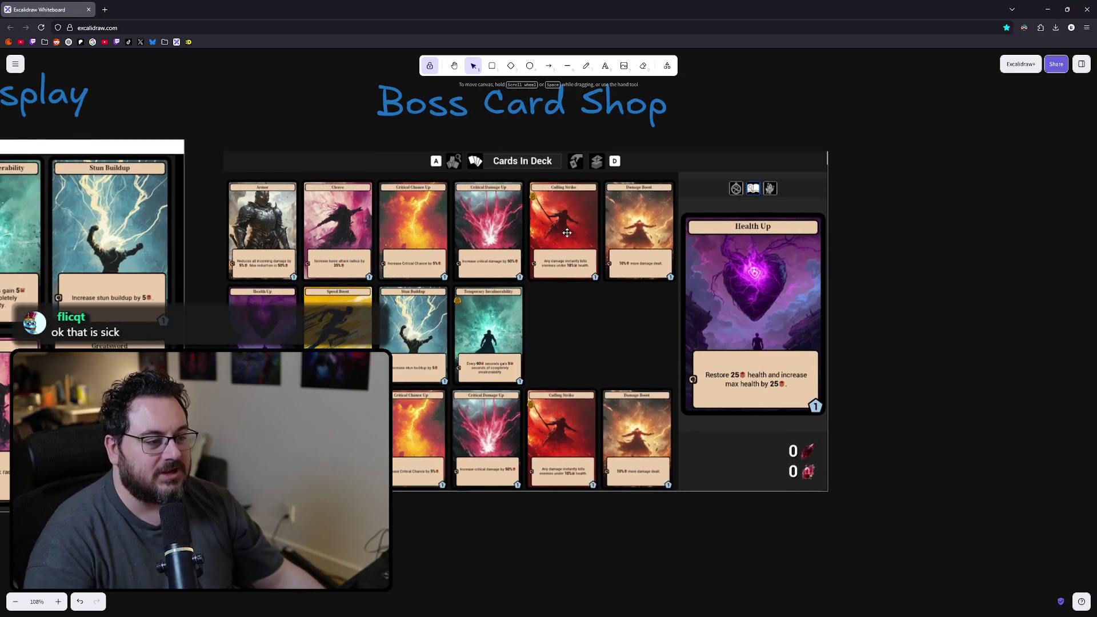
scroll(663, 226, "up", 8, "ctrl")
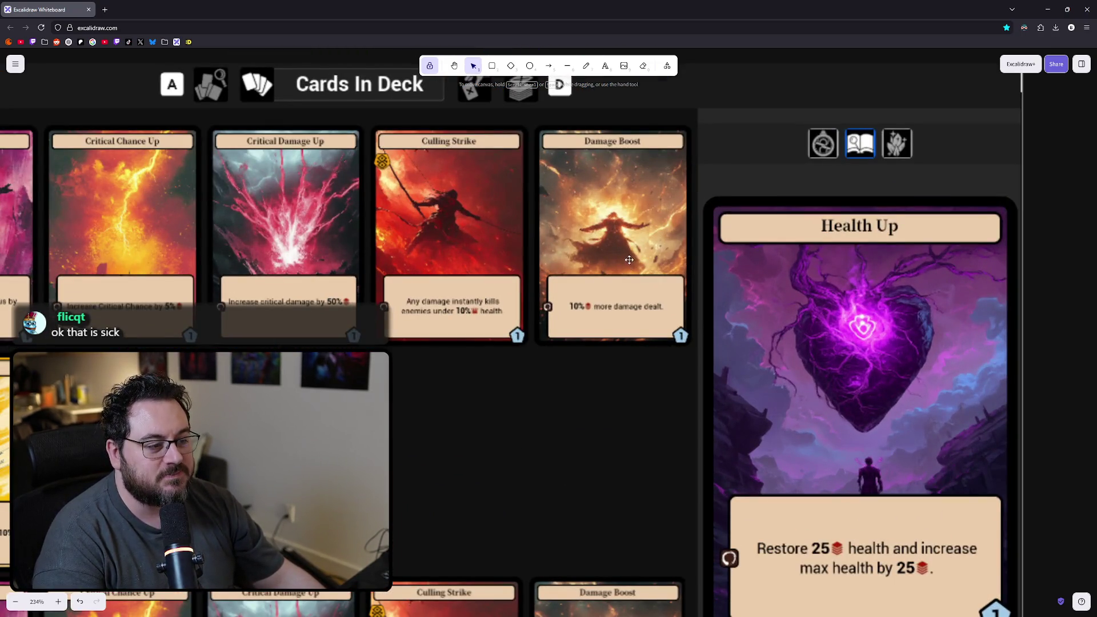
scroll(629, 260, "down", 3, "ctrl")
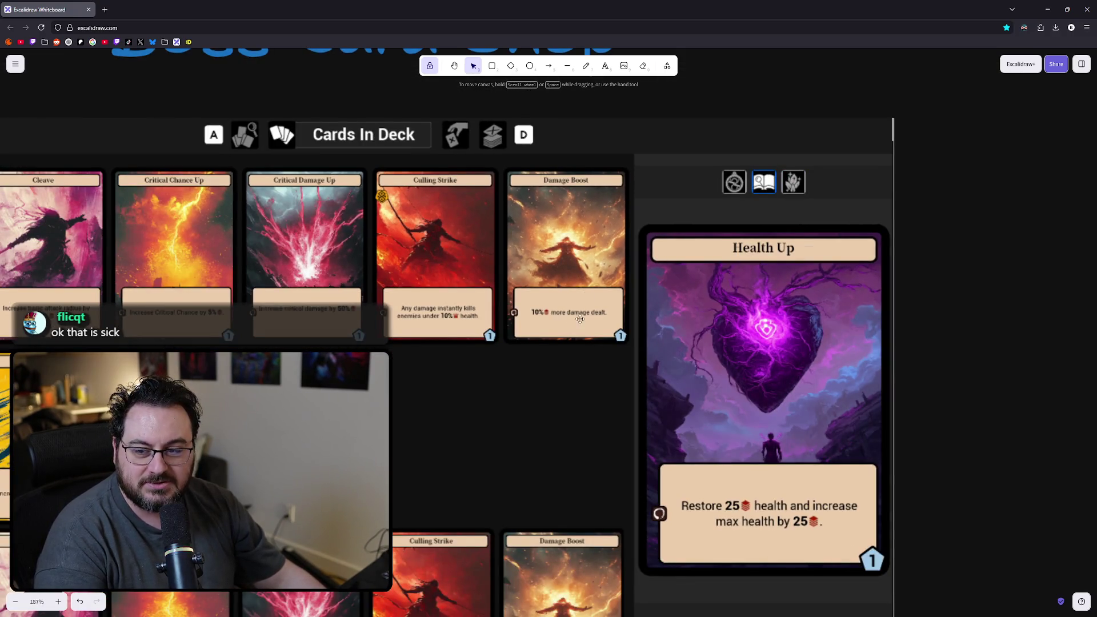
scroll(580, 319, "left", 1)
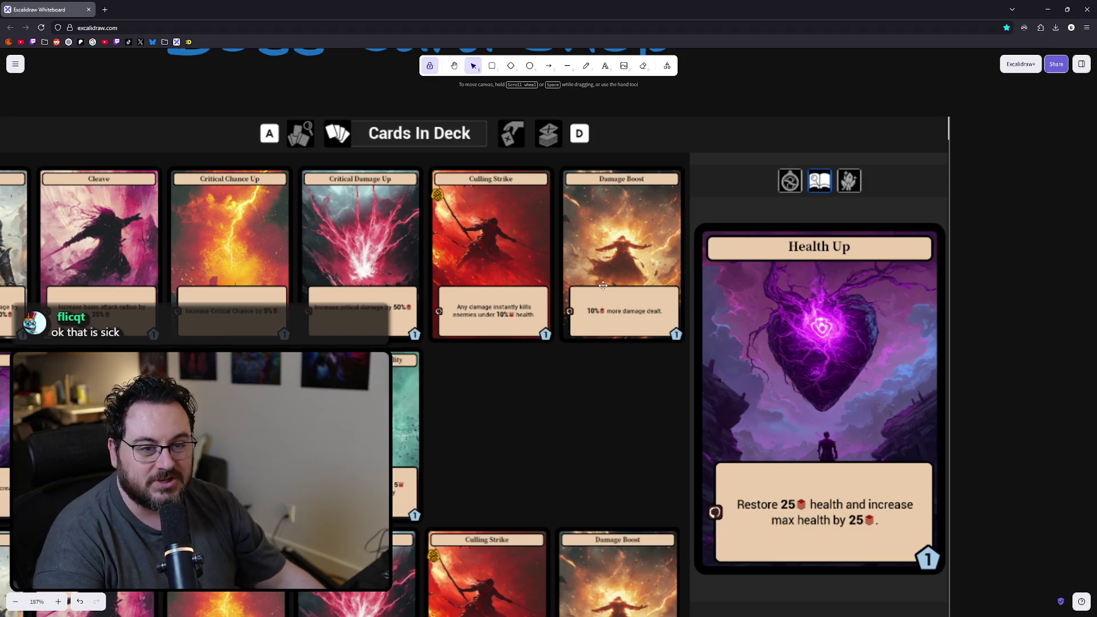
scroll(603, 285, "down", 1)
scroll(645, 246, "left", 1)
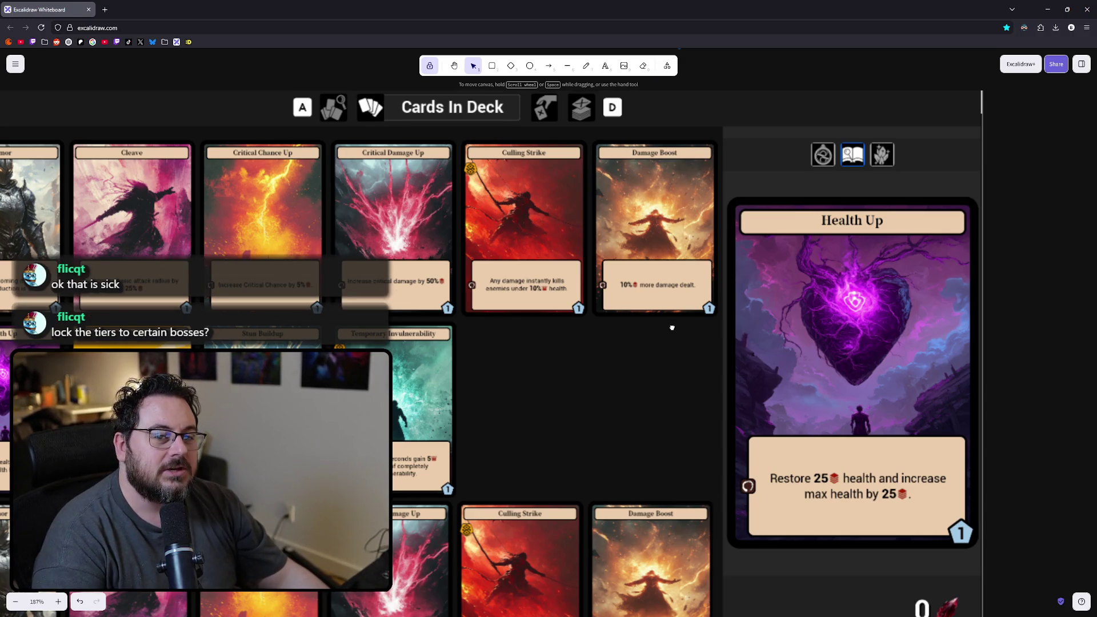
scroll(689, 416, "down", 5)
scroll(684, 386, "up", 3)
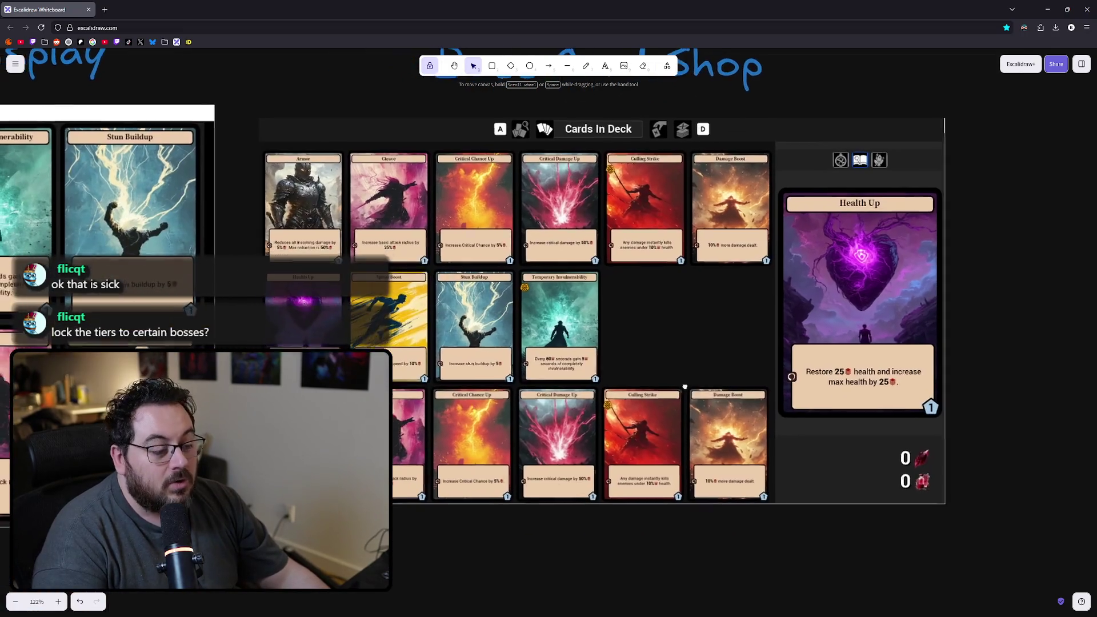
mouse_move(684, 387)
left_mouse_down()
mouse_move(674, 405)
mouse_move(640, 411)
left_mouse_up()
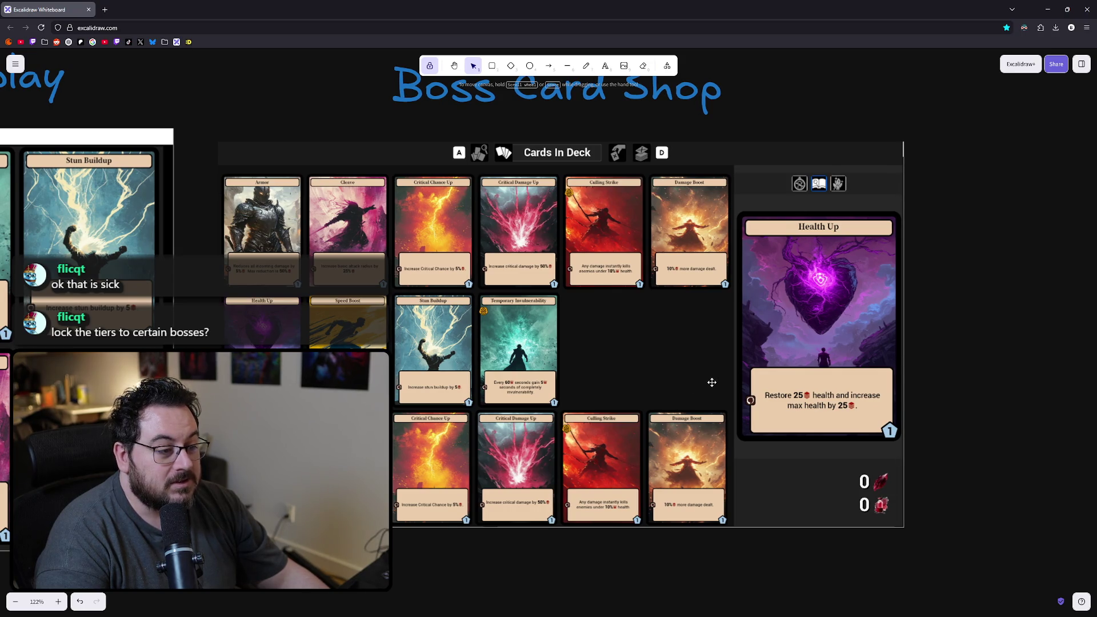
scroll(646, 393, "down", 3)
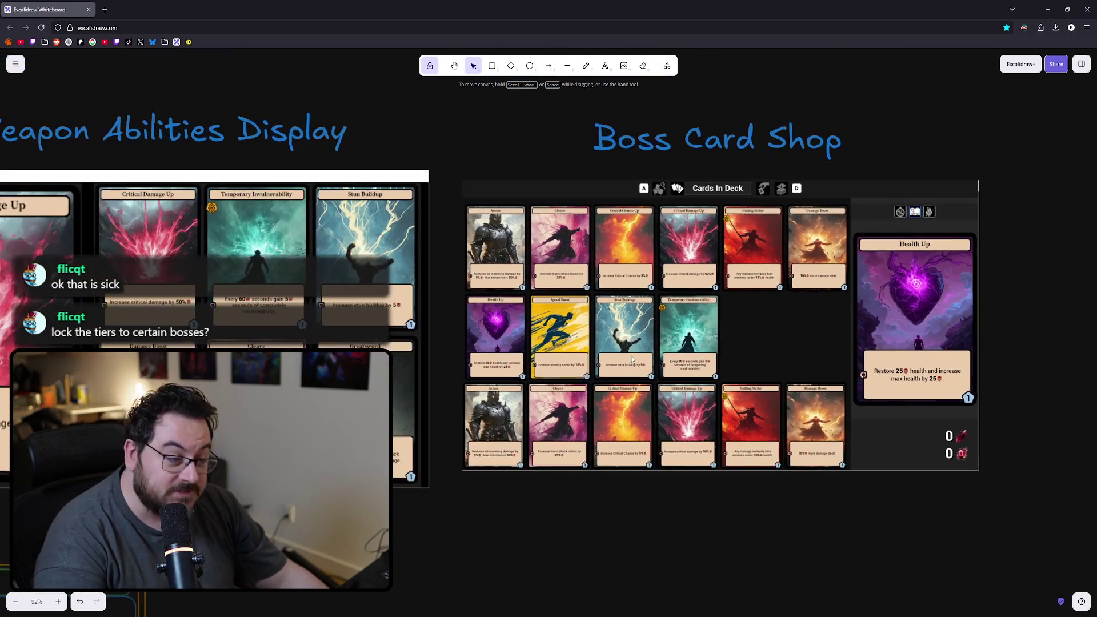
scroll(673, 422, "right", 1)
scroll(674, 422, "down", 1)
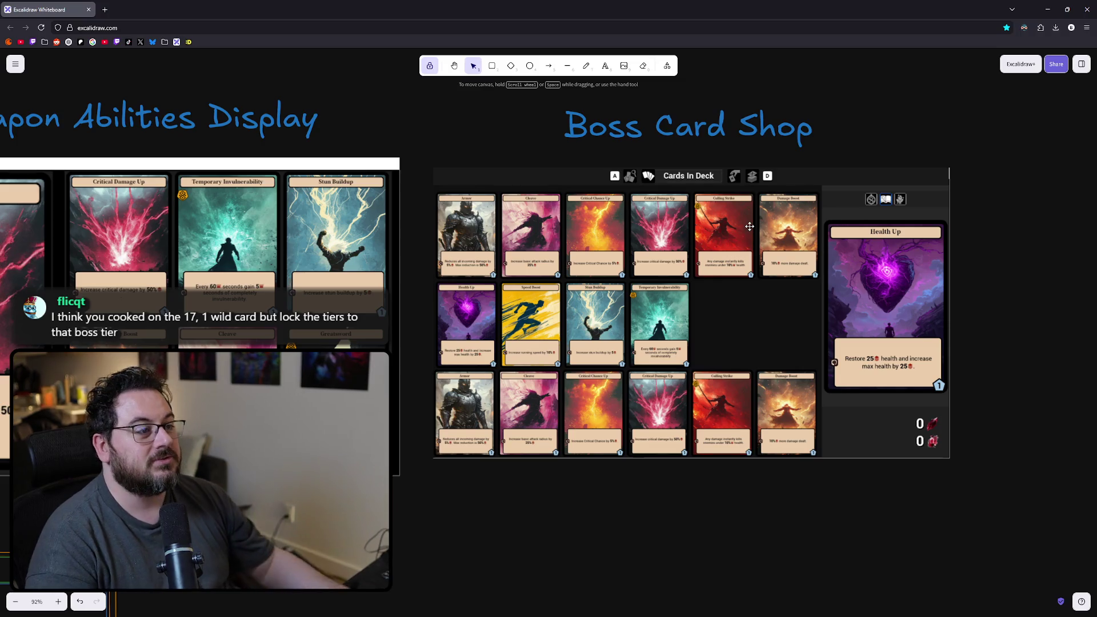
- Minimize the whiteboard, switch to the running game, and close its Cards In Deck screen
left_click(1047, 10)
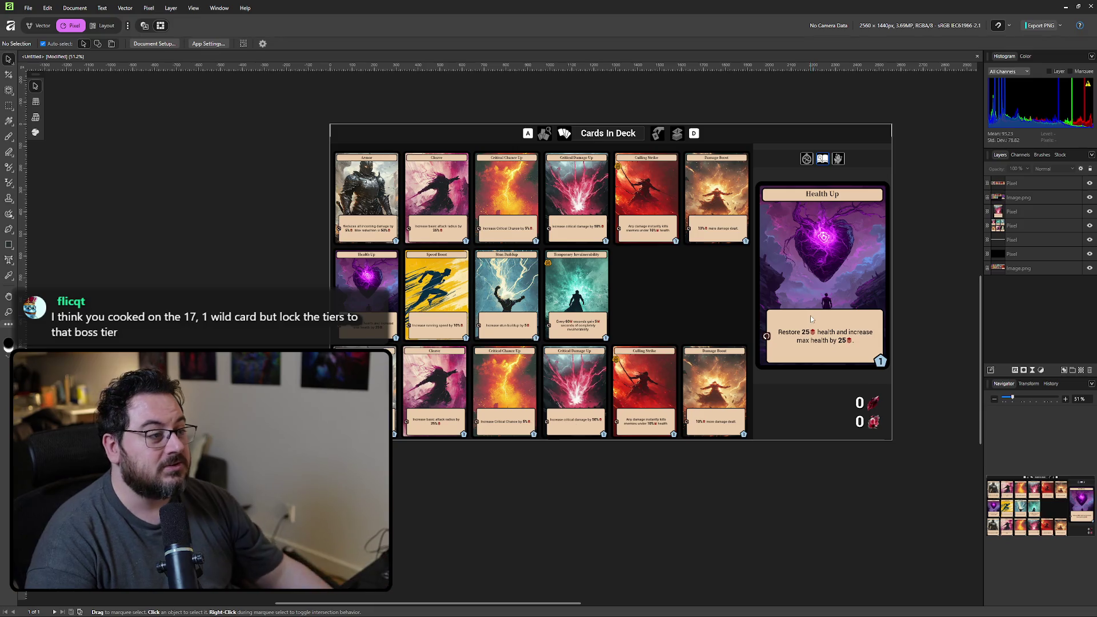
key("alt+Tab")
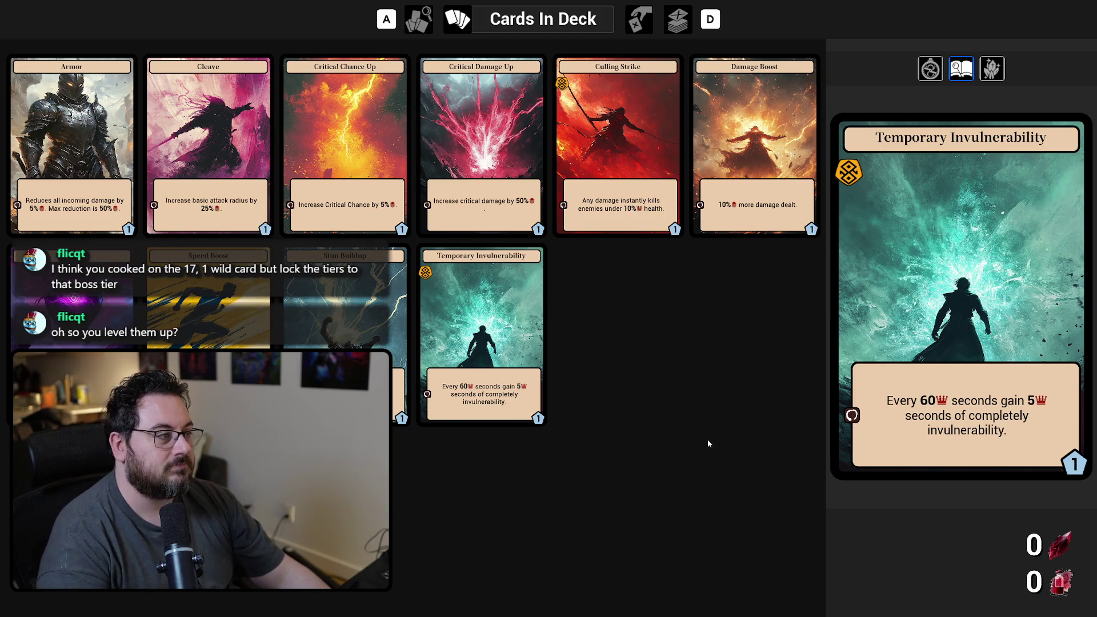
key("Escape")
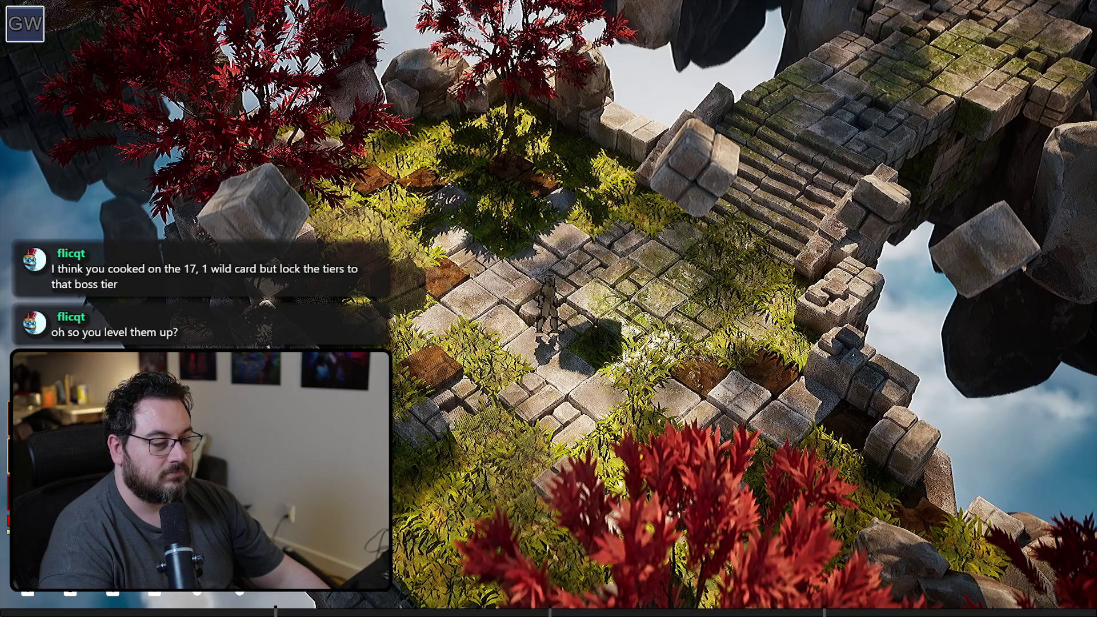
- Stop the game and relaunch it to show the Health Up and Critical Chance Up card tiers
key("Escape")
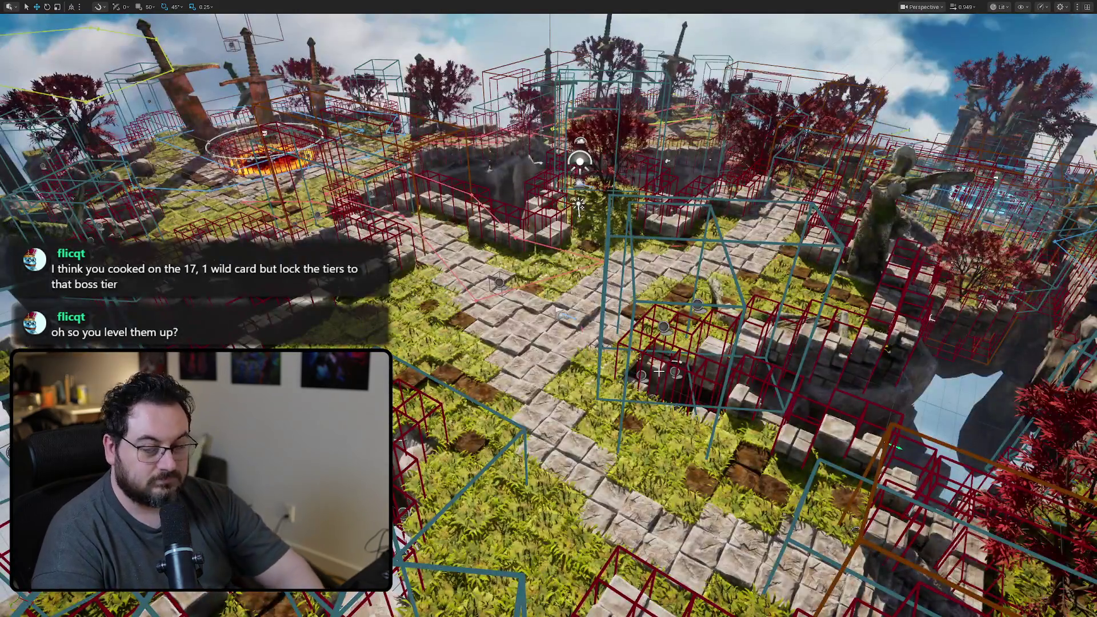
key("alt+p")
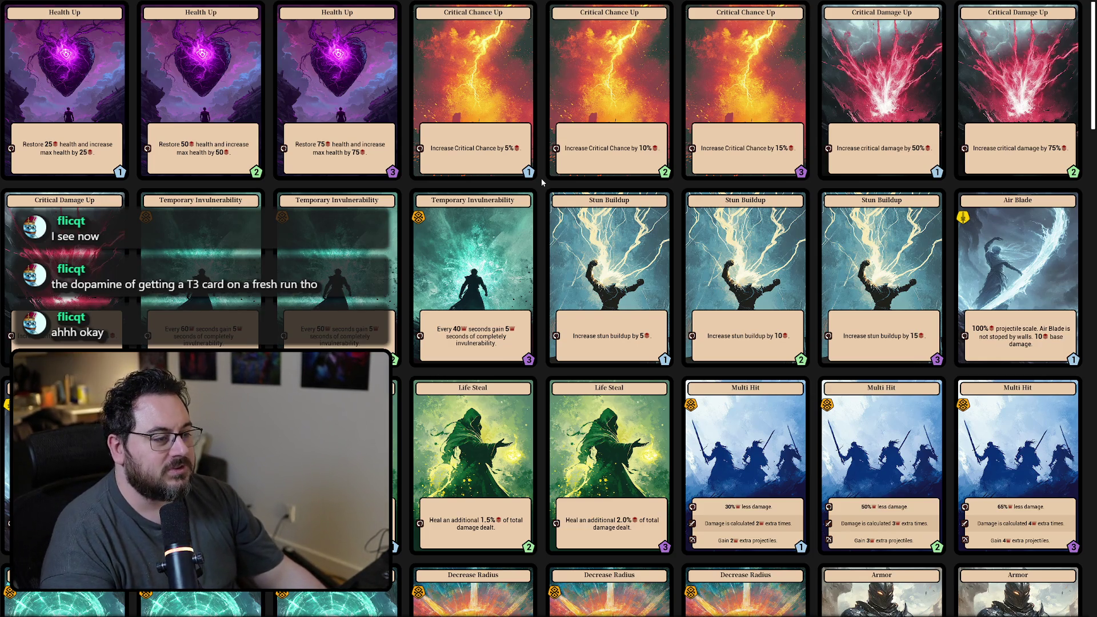
- Fly the editor camera up for an overview, replay the level, and open the Progression Shop portal
key("alt+Tab")
left_click_drag(459, 339, 694, 277)
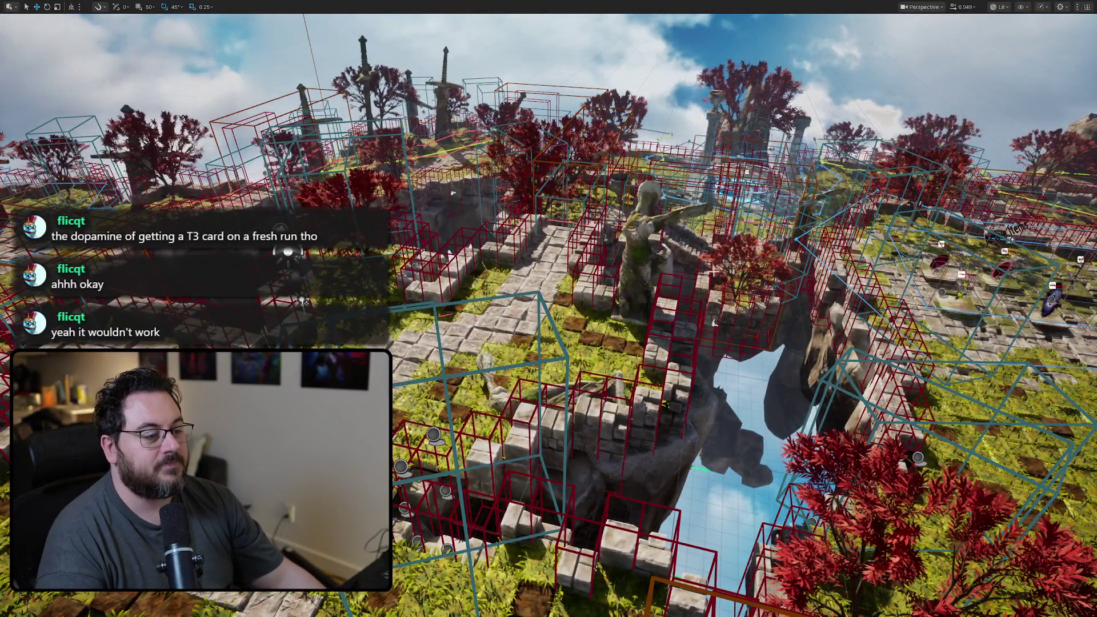
key("alt+p")
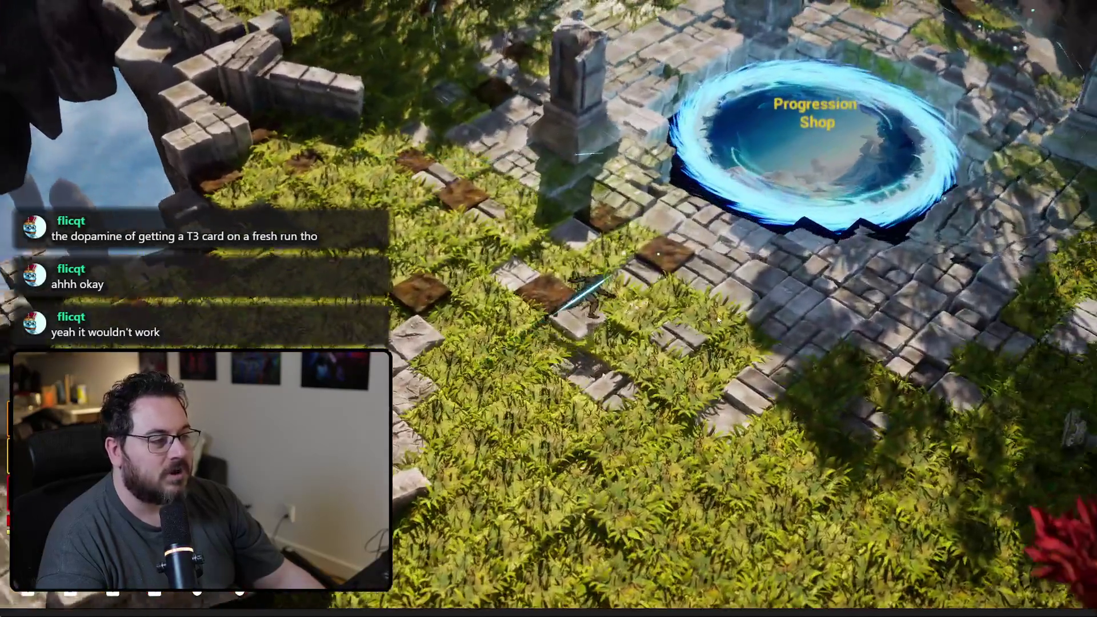
key("e")
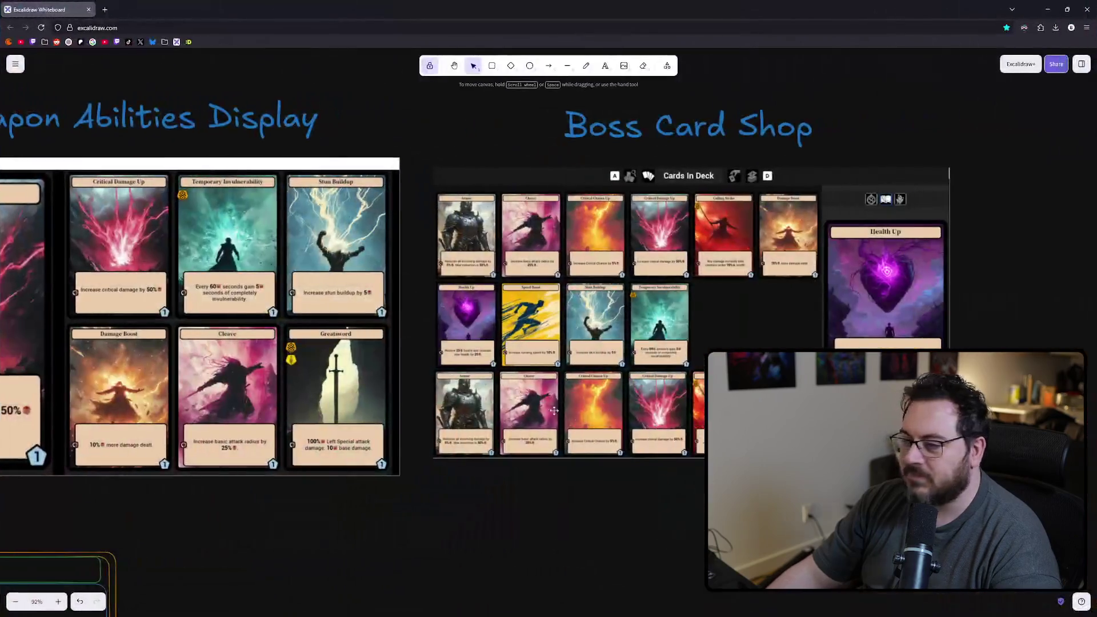
scroll(511, 244, "down", 5)
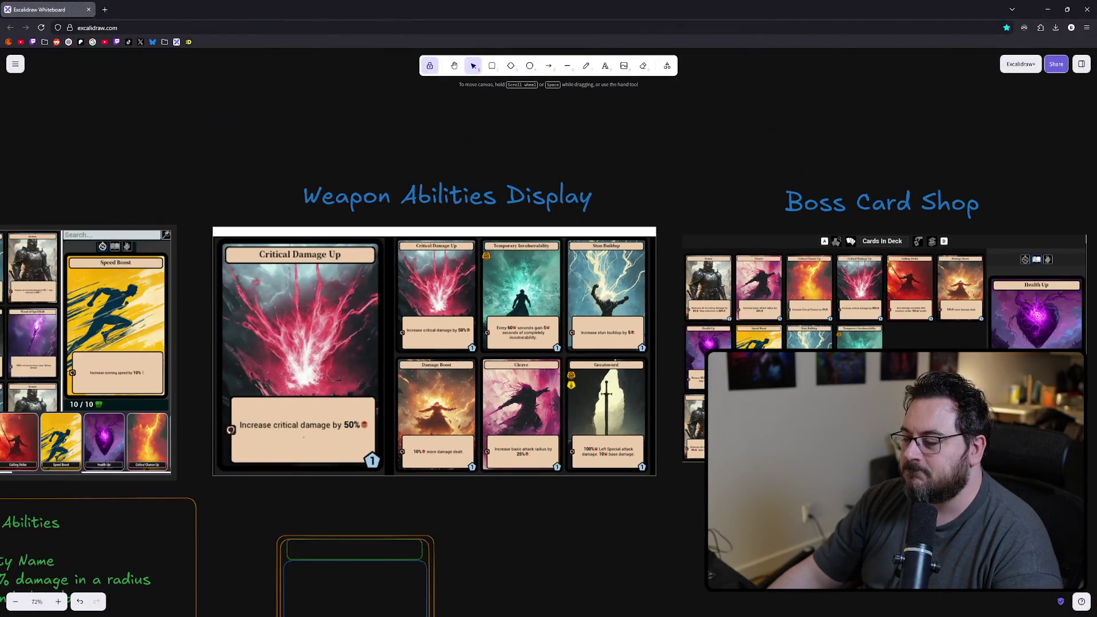
scroll(768, 474, "down", 2)
scroll(769, 474, "down", 1)
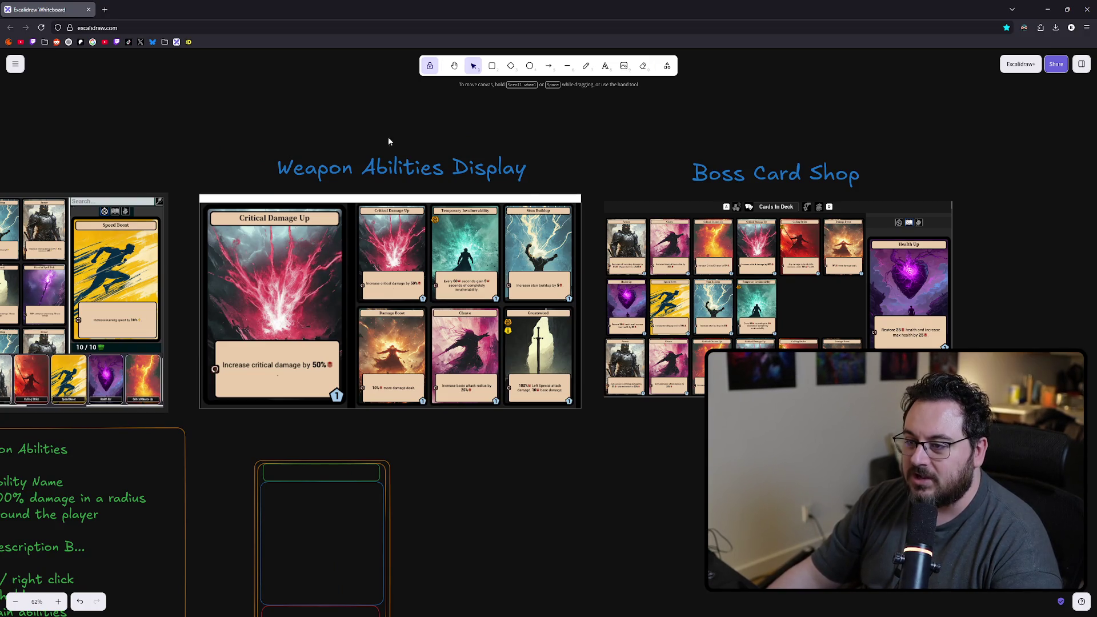
left_click(419, 233)
left_click(471, 122)
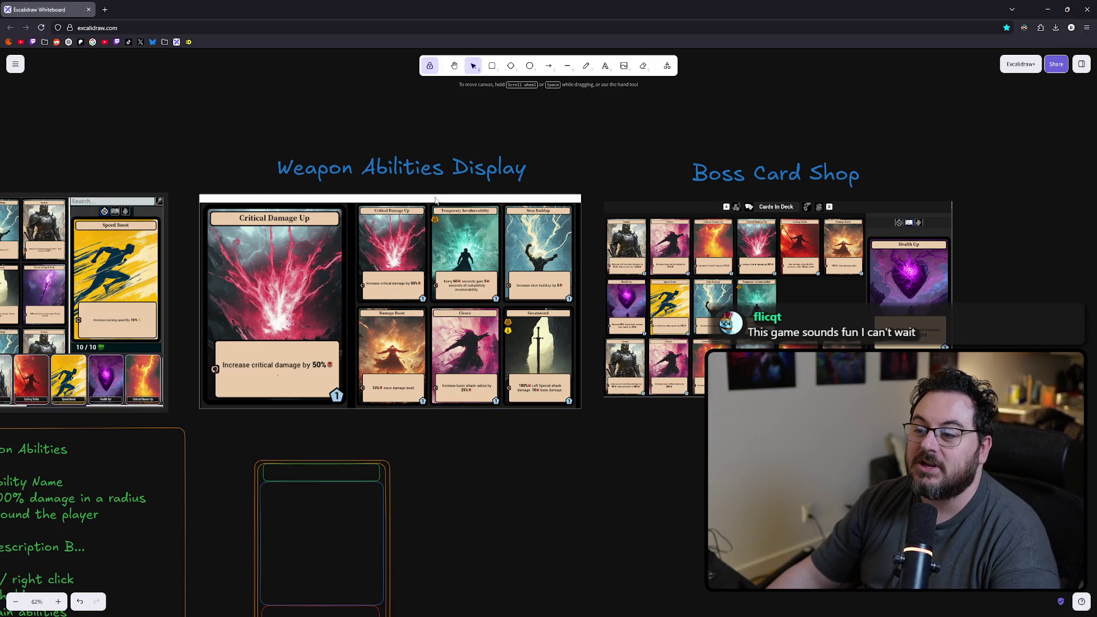
left_click(388, 281)
scroll(492, 313, "right", 1)
scroll(493, 313, "down", 1)
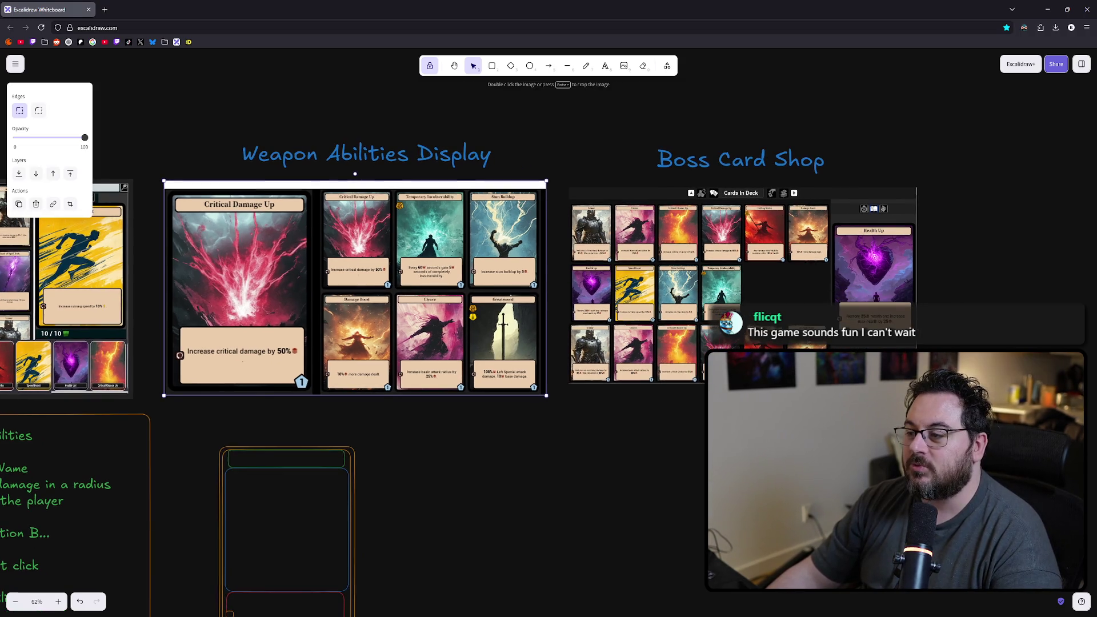
scroll(874, 257, "down", 2)
key("Escape")
scroll(608, 252, "down", 1)
scroll(609, 252, "right", 1)
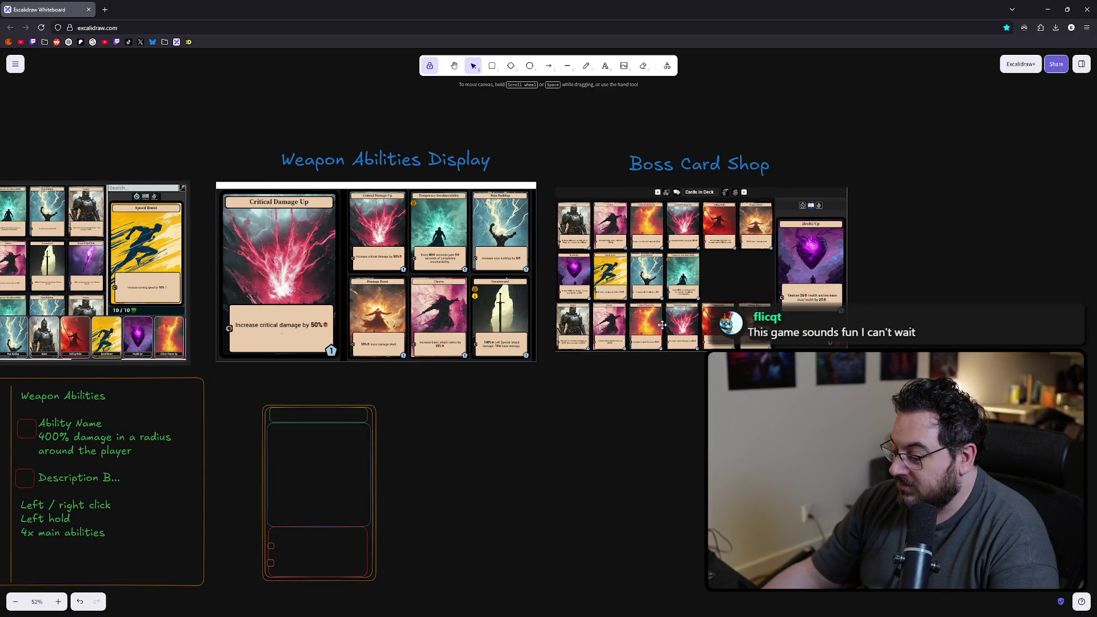
scroll(811, 245, "down", 1)
scroll(810, 245, "left", 1)
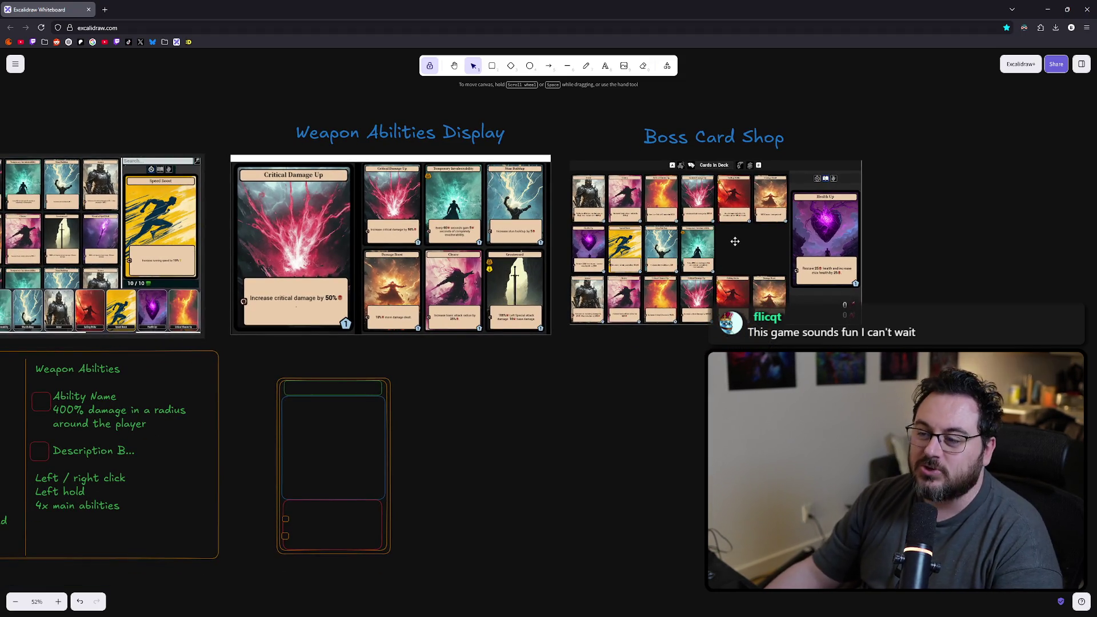
left_click(426, 196)
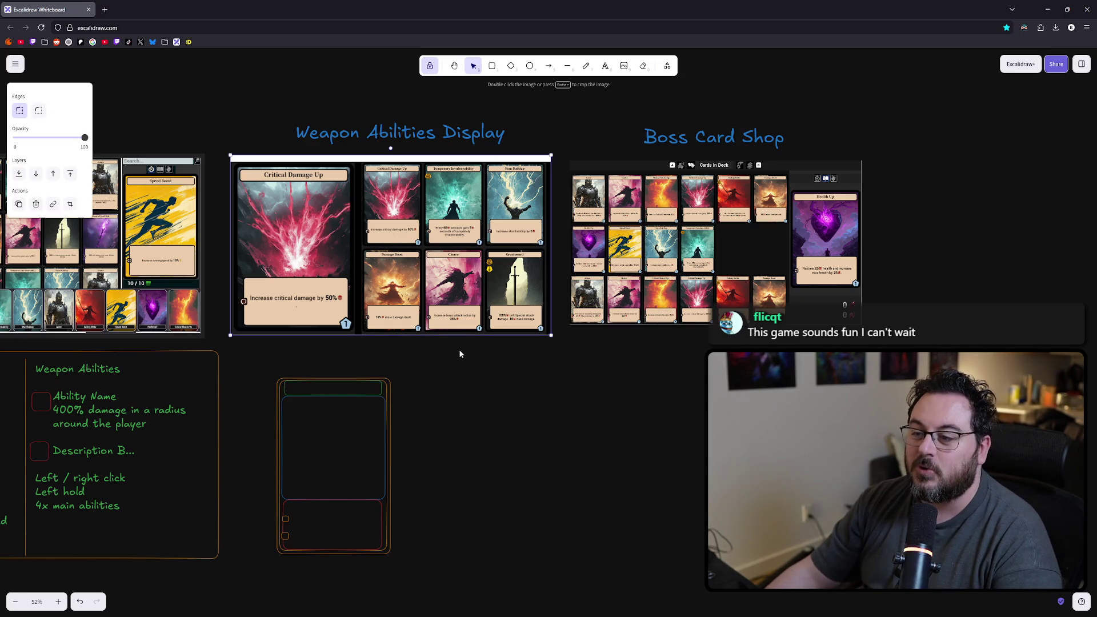
scroll(564, 465, "up", 1)
scroll(563, 465, "left", 1)
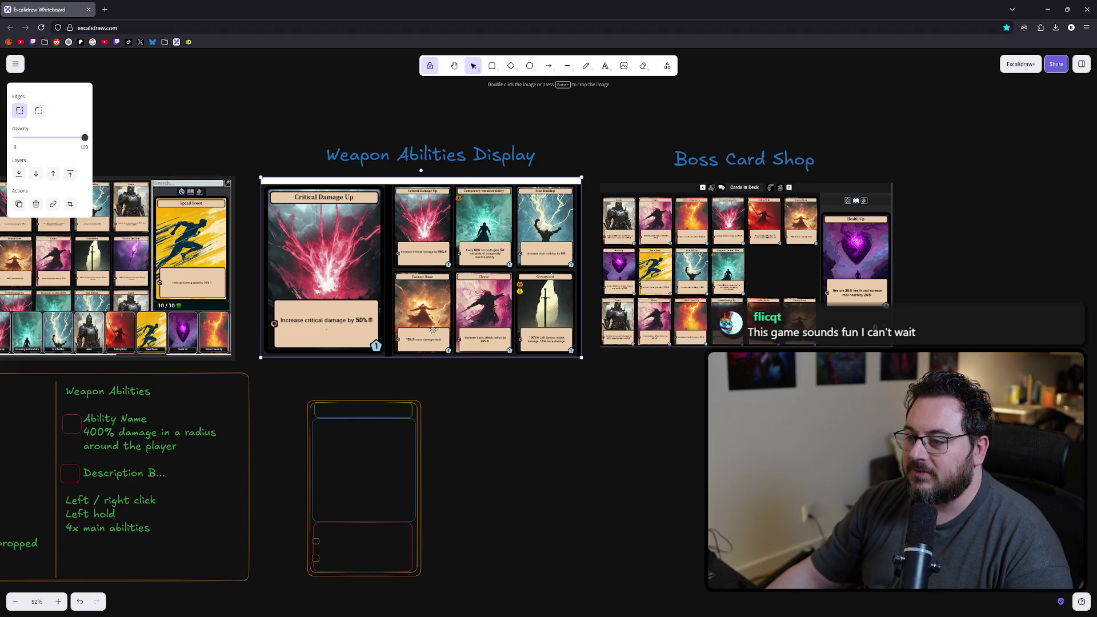
key("Escape")
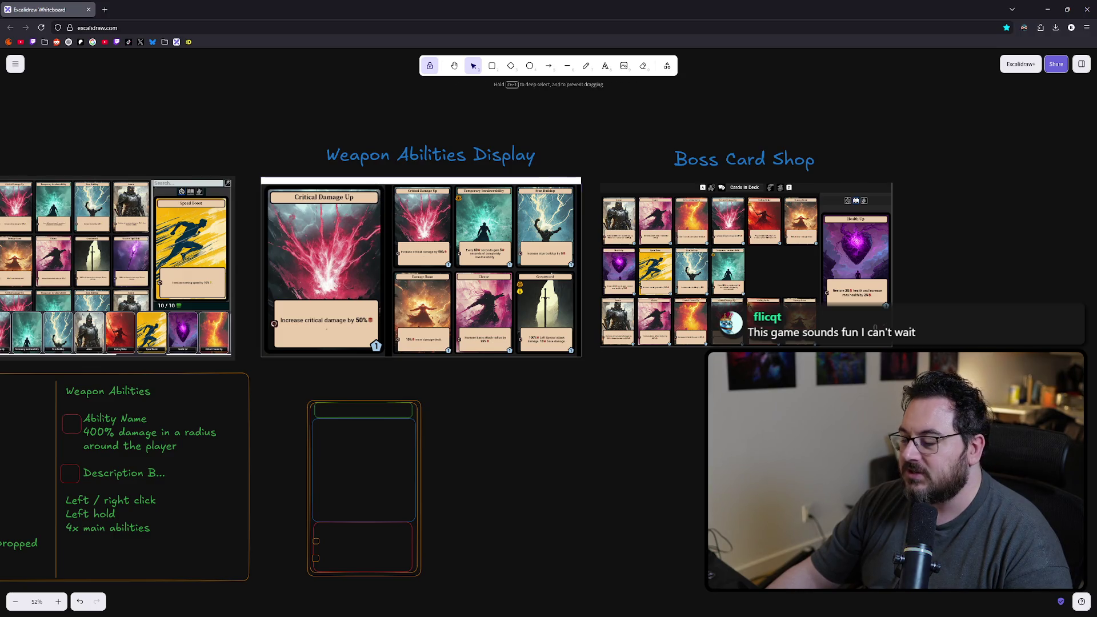